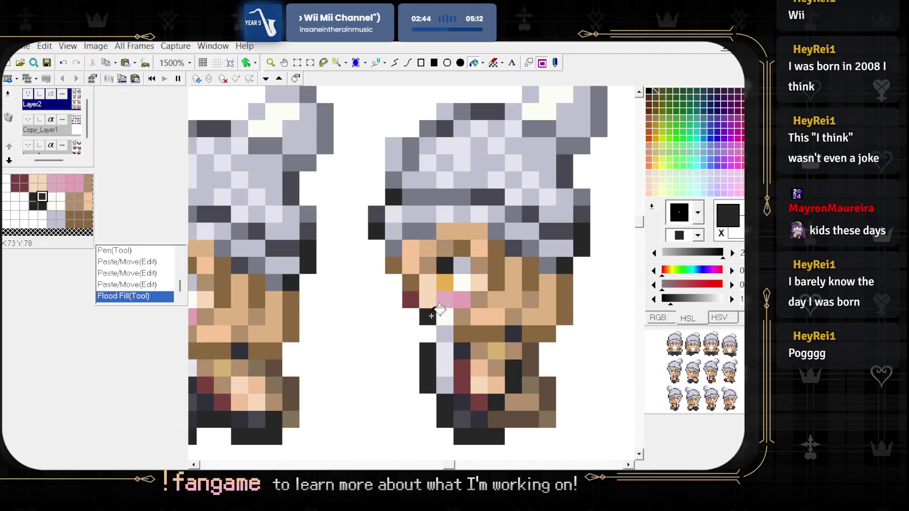
- Flood-fill four pixel patches beside the girl's face in the side frames with the dark shade
{"action": "left_click", "coordinate": [507, 314]}
{"action": "scroll", "coordinate": [520, 294], "scroll_direction": "right", "scroll_amount": 3}
{"action": "left_click", "coordinate": [421, 312]}
{"action": "scroll", "coordinate": [402, 285], "scroll_direction": "down", "scroll_amount": 2}
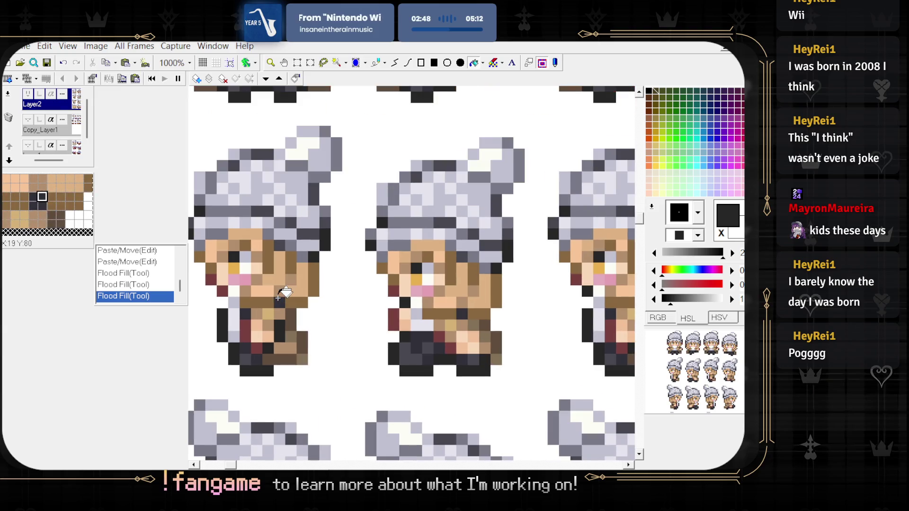
{"action": "left_click", "coordinate": [223, 287]}
{"action": "scroll", "coordinate": [286, 237], "scroll_direction": "down", "scroll_amount": 1}
{"action": "scroll", "coordinate": [294, 284], "scroll_direction": "down", "scroll_amount": 2}
- Zoom the sheet out to 200% and select the Copy_Layer1 layer
{"action": "scroll", "coordinate": [306, 369], "scroll_direction": "right", "scroll_amount": 2}
{"action": "scroll", "coordinate": [331, 346], "scroll_direction": "up", "scroll_amount": 1}
{"action": "left_click", "coordinate": [272, 342]}
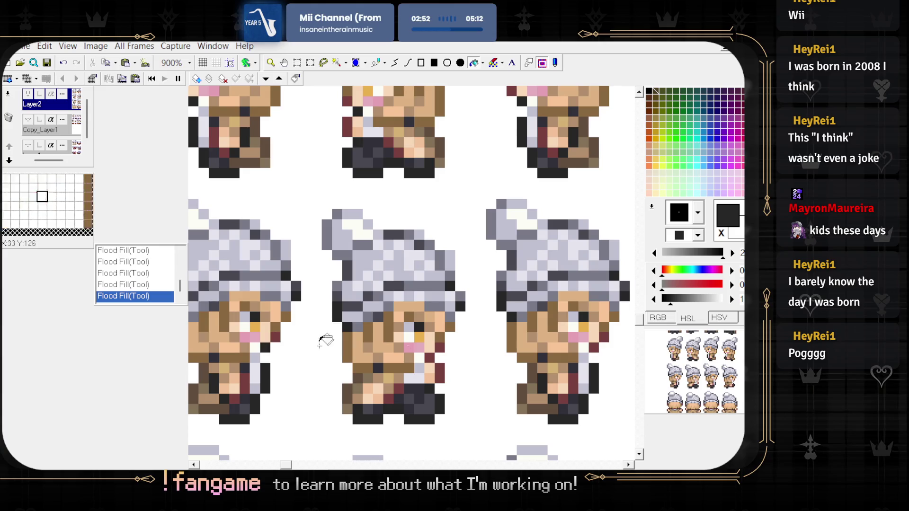
{"action": "scroll", "coordinate": [430, 355], "scroll_direction": "right", "scroll_amount": 3}
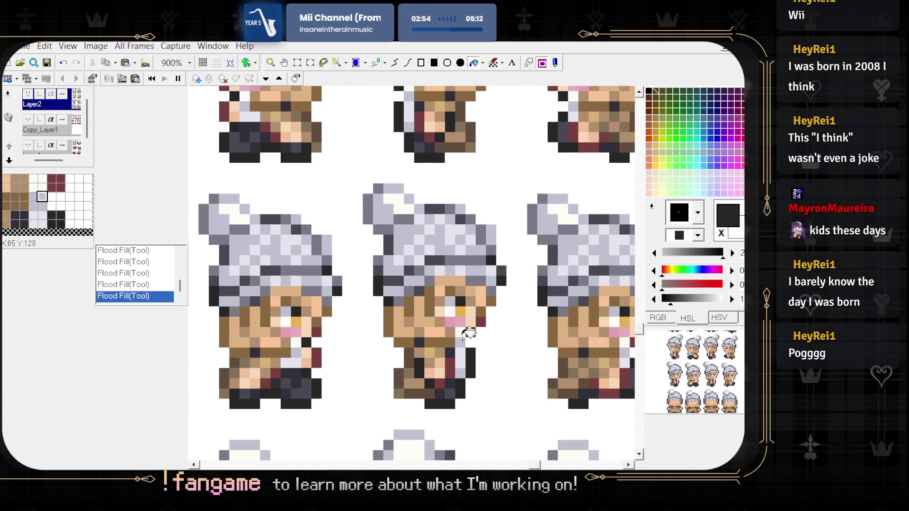
{"action": "scroll", "coordinate": [473, 330], "scroll_direction": "down", "scroll_amount": 2}
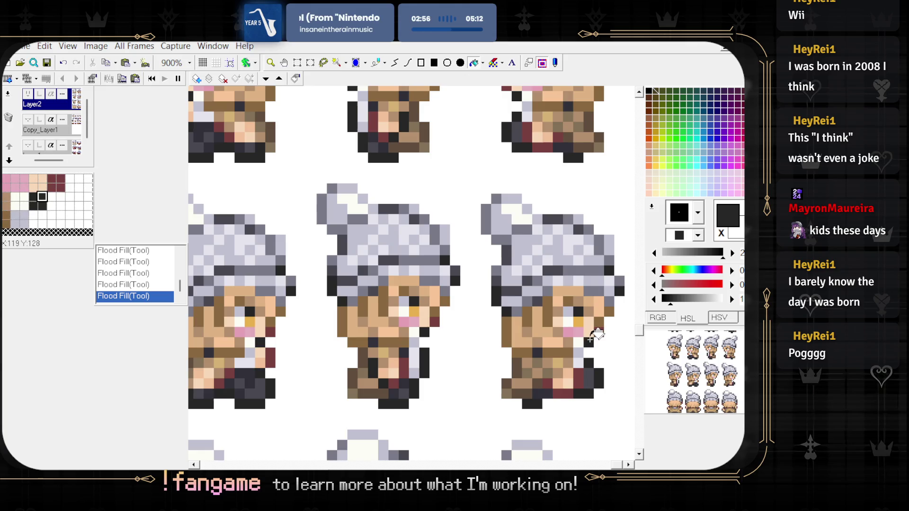
{"action": "scroll", "coordinate": [556, 255], "scroll_direction": "down", "scroll_amount": 2}
{"action": "scroll", "coordinate": [557, 255], "scroll_direction": "down", "scroll_amount": 2}
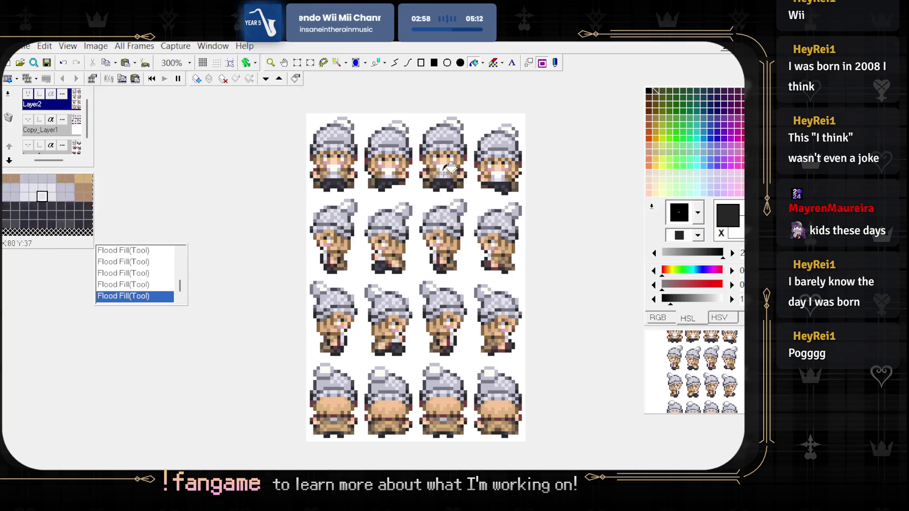
{"action": "scroll", "coordinate": [417, 202], "scroll_direction": "down", "scroll_amount": 1}
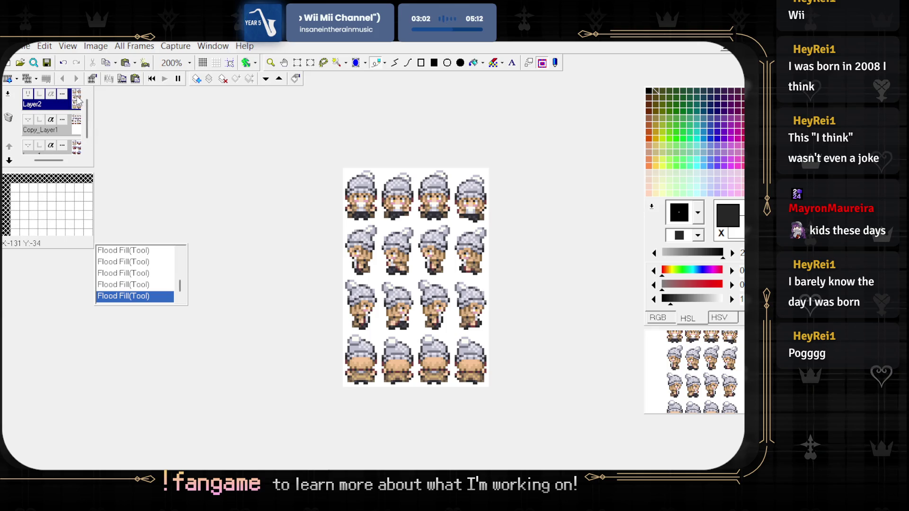
{"action": "left_click", "coordinate": [71, 135]}
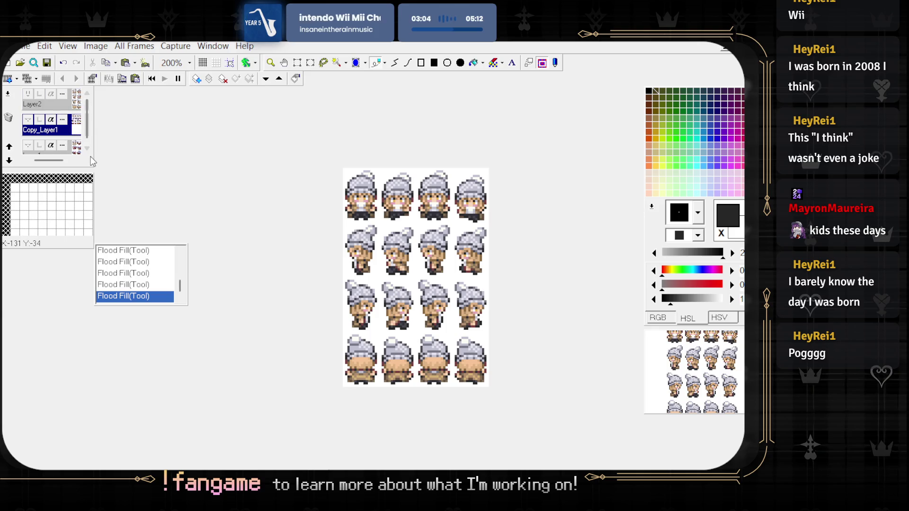
- Delete Copy_Layer1, toggle Layer1's visibility to compare, then delete Layer1 too
{"action": "key", "text": "Delete"}
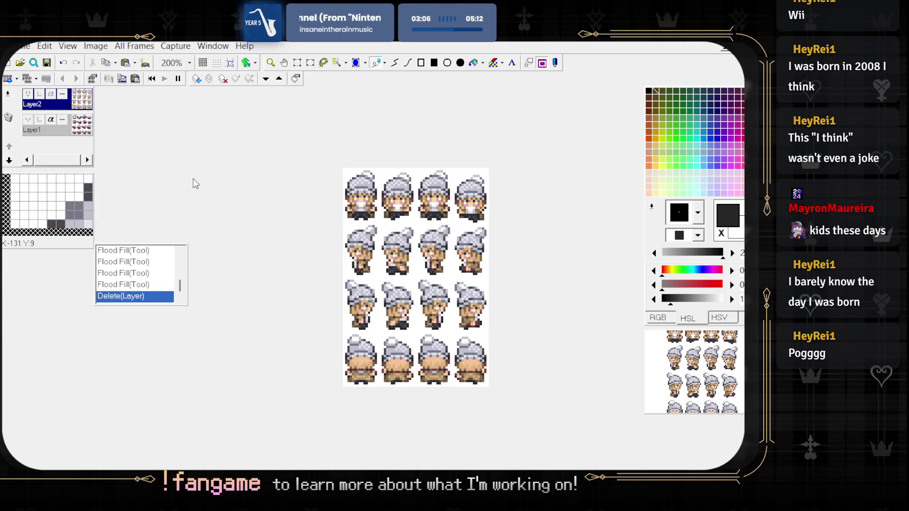
{"action": "left_click", "coordinate": [86, 131]}
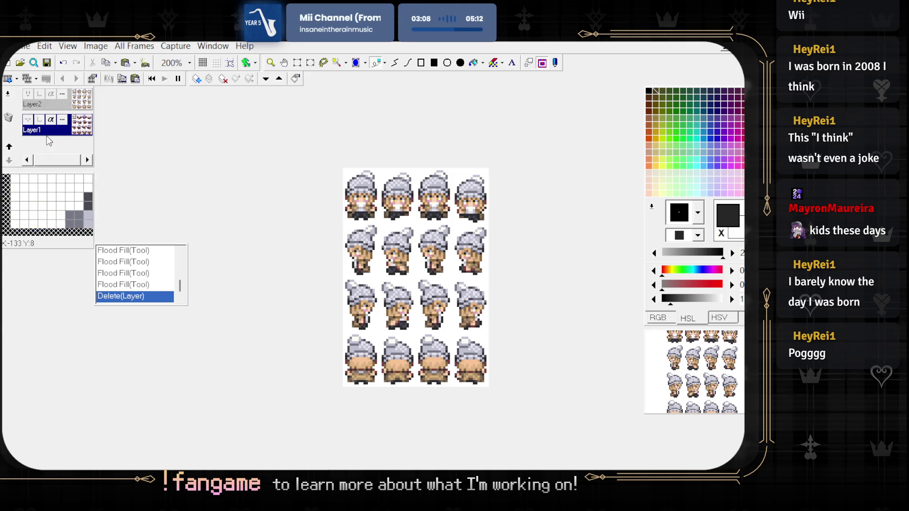
{"action": "left_click", "coordinate": [27, 121]}
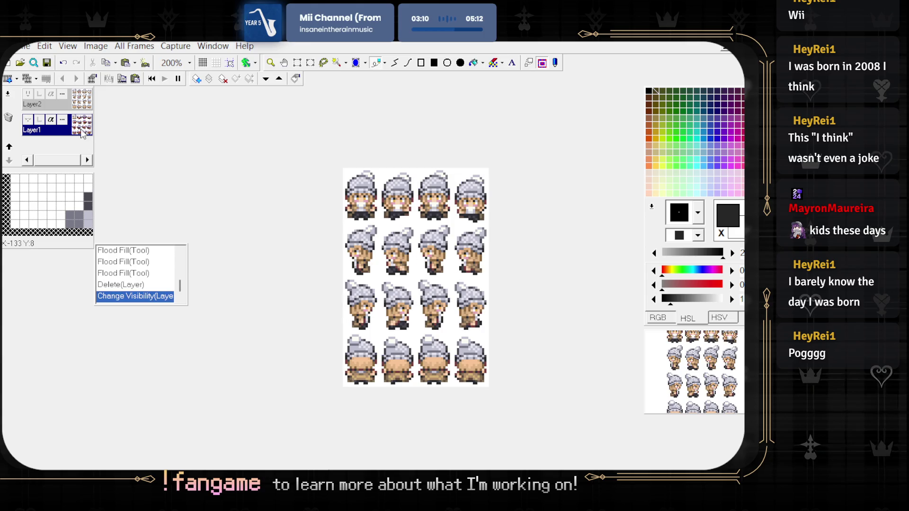
{"action": "key", "text": "Delete"}
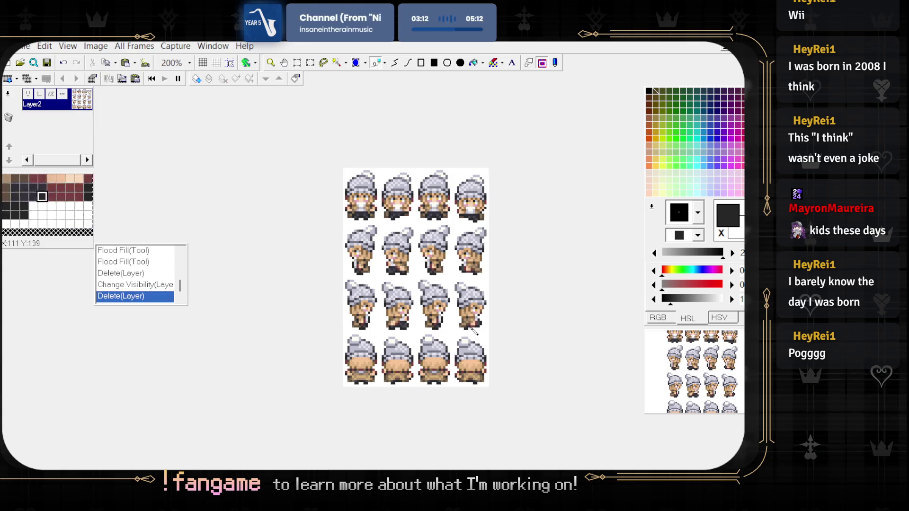
{"action": "scroll", "coordinate": [363, 231], "scroll_direction": "up", "scroll_amount": 2}
{"action": "scroll", "coordinate": [273, 209], "scroll_direction": "up", "scroll_amount": 1}
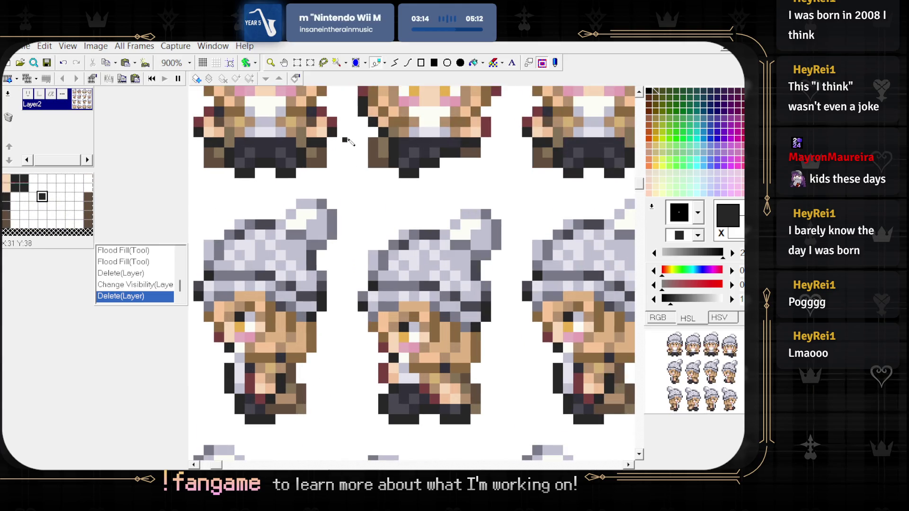
- Draw a red guide line under the top sprite row to check alignment, then undo it
{"action": "scroll", "coordinate": [234, 156], "scroll_direction": "up", "scroll_amount": 2}
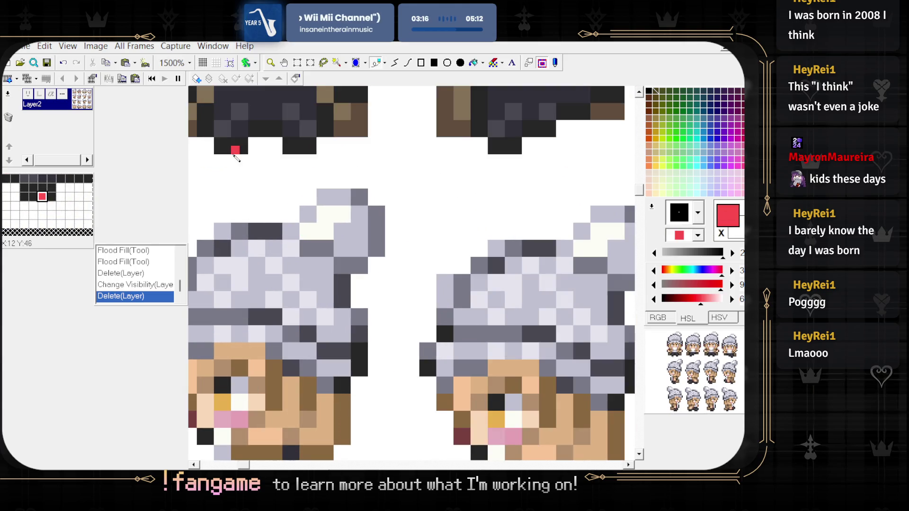
{"action": "scroll", "coordinate": [294, 207], "scroll_direction": "down", "scroll_amount": 5}
{"action": "scroll", "coordinate": [265, 224], "scroll_direction": "down", "scroll_amount": 1}
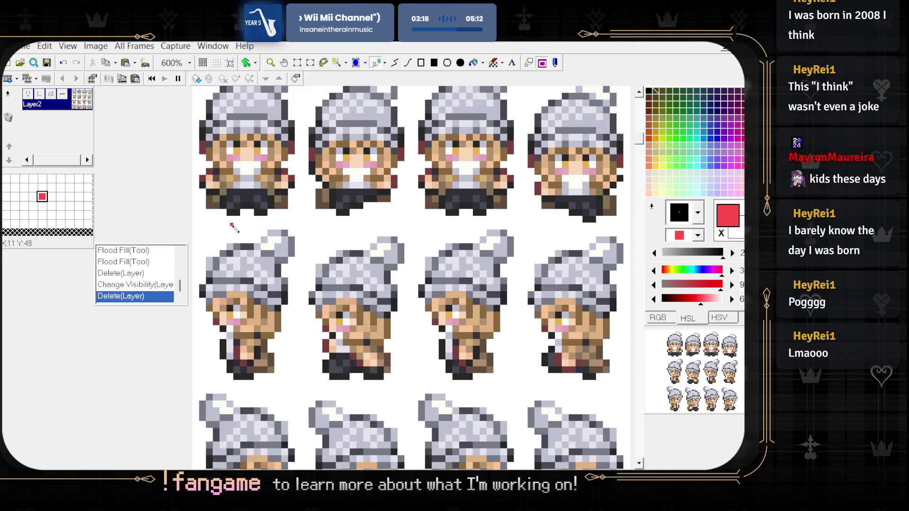
{"action": "left_click_drag", "start_coordinate": [228, 217], "coordinate": [574, 239]}
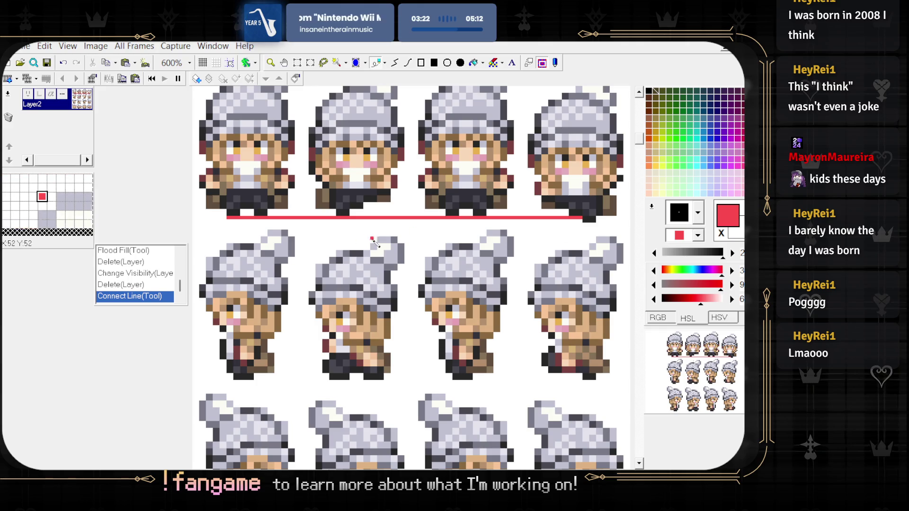
{"action": "scroll", "coordinate": [432, 212], "scroll_direction": "up", "scroll_amount": 1}
{"action": "scroll", "coordinate": [431, 211], "scroll_direction": "up", "scroll_amount": 2}
{"action": "scroll", "coordinate": [473, 142], "scroll_direction": "up", "scroll_amount": 1}
{"action": "key", "text": "ctrl+z"}
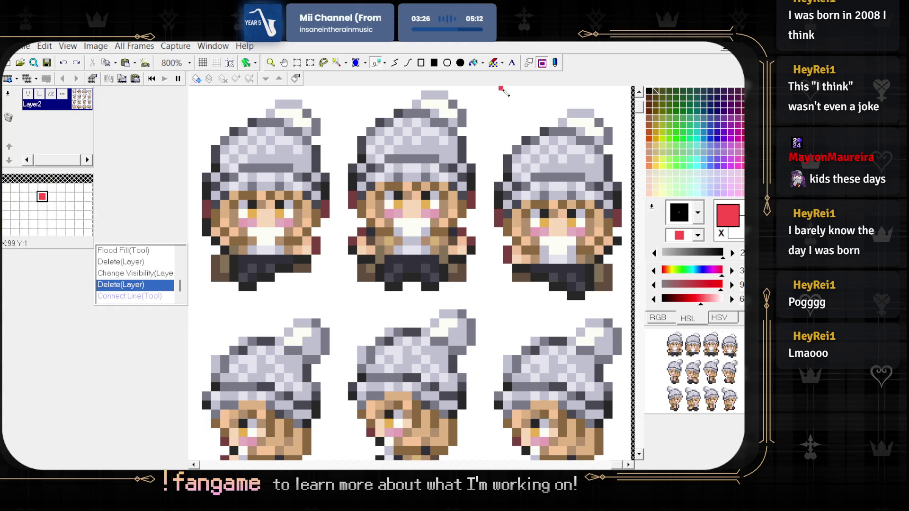
- Marquee-select the third top-row sprite and nudge it up one pixel
{"action": "left_click_drag", "start_coordinate": [494, 87], "coordinate": [627, 300]}
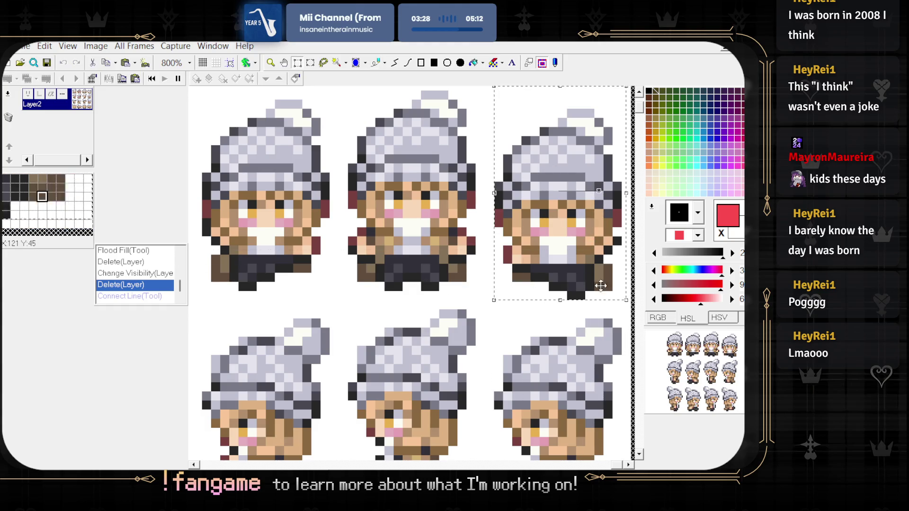
{"action": "left_click_drag", "start_coordinate": [588, 274], "coordinate": [588, 270]}
{"action": "key", "text": "ctrl+z"}
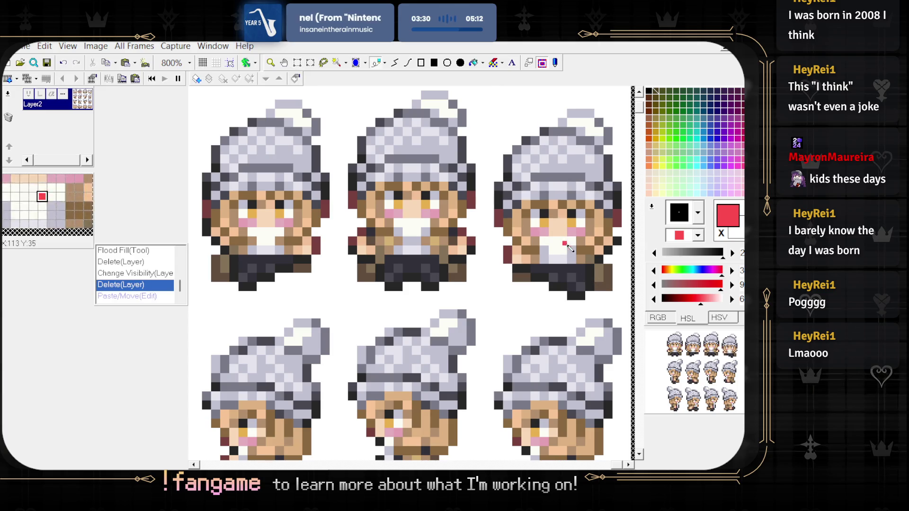
{"action": "left_click_drag", "start_coordinate": [489, 90], "coordinate": [625, 307]}
{"action": "key", "text": "Up"}
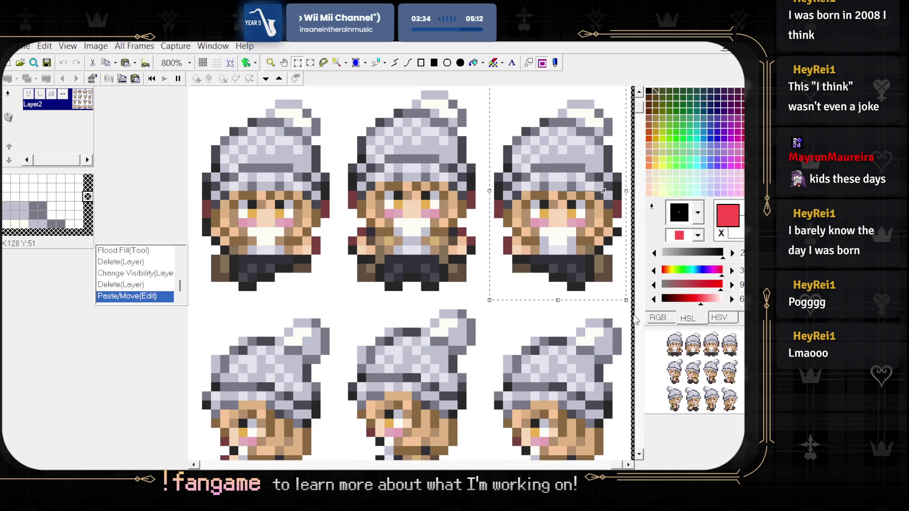
{"action": "left_click", "coordinate": [576, 306]}
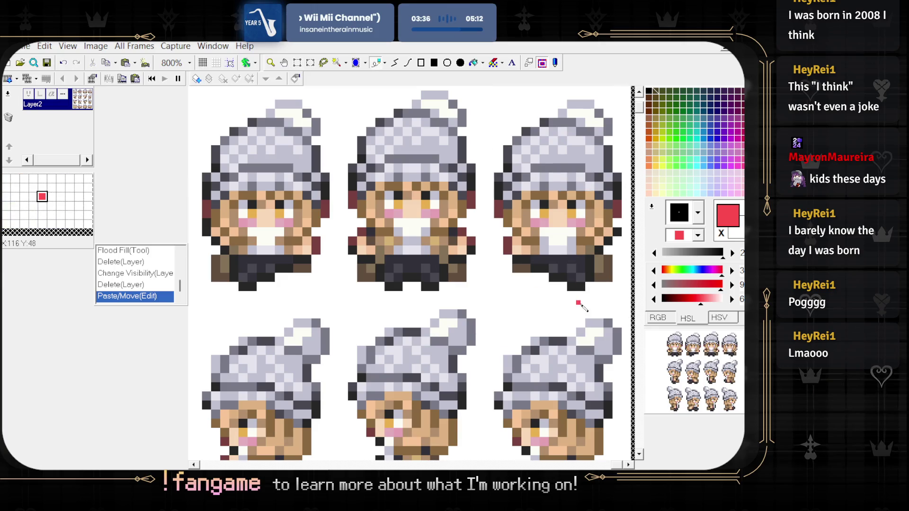
- Check each row's alignment with temporary red lines, undoing every one
{"action": "left_click_drag", "start_coordinate": [588, 294], "coordinate": [203, 292]}
{"action": "scroll", "coordinate": [227, 293], "scroll_direction": "down", "scroll_amount": 4}
{"action": "key", "text": "ctrl+z"}
{"action": "scroll", "coordinate": [260, 294], "scroll_direction": "up", "scroll_amount": 3}
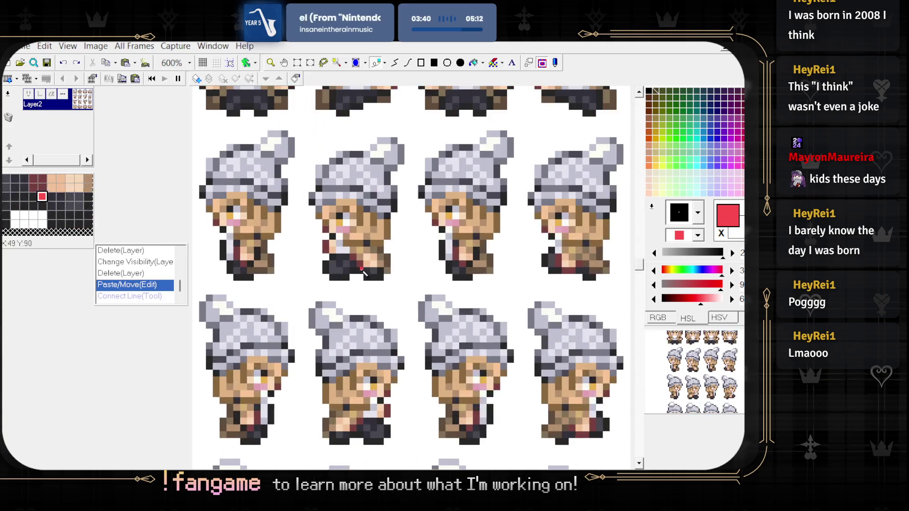
{"action": "mouse_move", "coordinate": [258, 290]}
{"action": "left_mouse_down"}
{"action": "mouse_move", "coordinate": [256, 297]}
{"action": "mouse_move", "coordinate": [644, 310]}
{"action": "mouse_move", "coordinate": [615, 300]}
{"action": "left_mouse_up"}
{"action": "key", "text": "ctrl+z"}
{"action": "scroll", "coordinate": [601, 323], "scroll_direction": "down", "scroll_amount": 3}
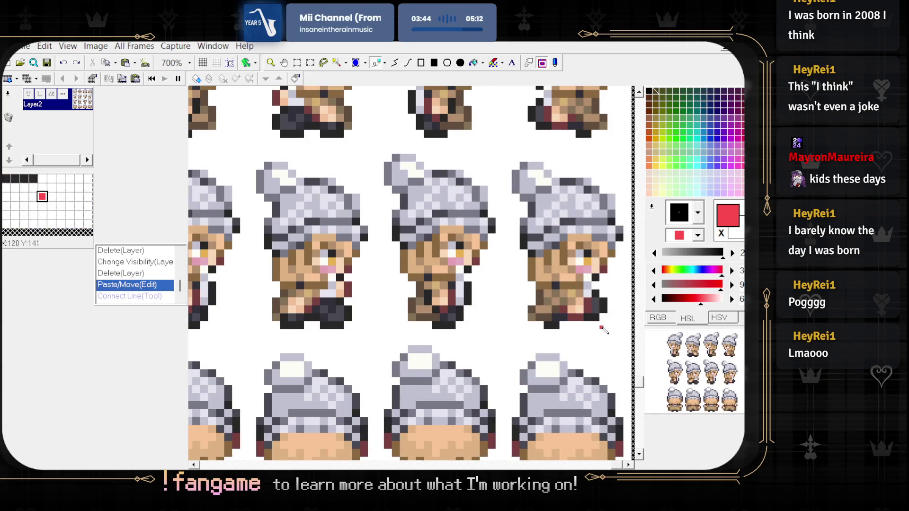
{"action": "mouse_move", "coordinate": [585, 336]}
{"action": "left_mouse_down"}
{"action": "mouse_move", "coordinate": [635, 331]}
{"action": "mouse_move", "coordinate": [194, 333]}
{"action": "left_mouse_up"}
{"action": "key", "text": "ctrl+z"}
{"action": "scroll", "coordinate": [315, 305], "scroll_direction": "down", "scroll_amount": 2}
{"action": "mouse_move", "coordinate": [194, 451]}
{"action": "left_mouse_down"}
{"action": "mouse_move", "coordinate": [455, 451]}
{"action": "mouse_move", "coordinate": [577, 462]}
{"action": "left_mouse_up"}
{"action": "key", "text": "ctrl+z"}
{"action": "scroll", "coordinate": [144, 194], "scroll_direction": "down", "scroll_amount": 2}
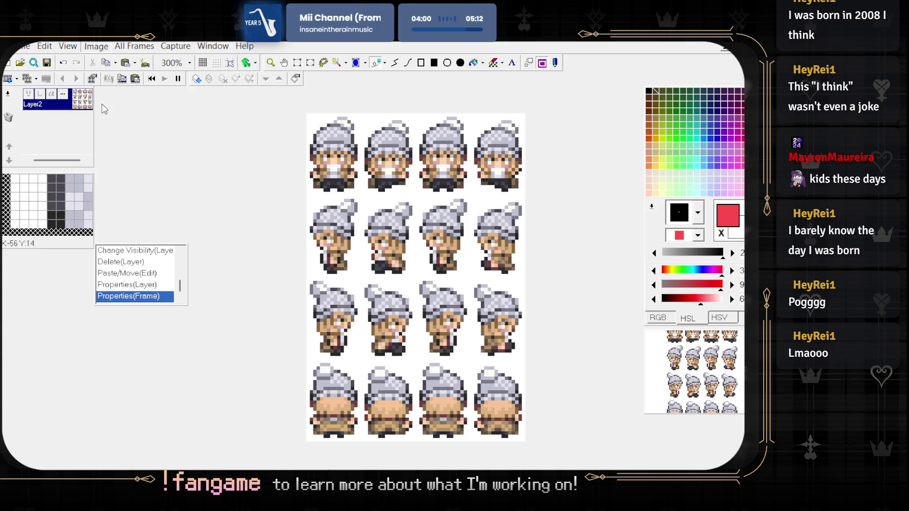
- Give Layer2 an alpha channel with the α button so the background is transparent
{"action": "left_click", "coordinate": [51, 93]}
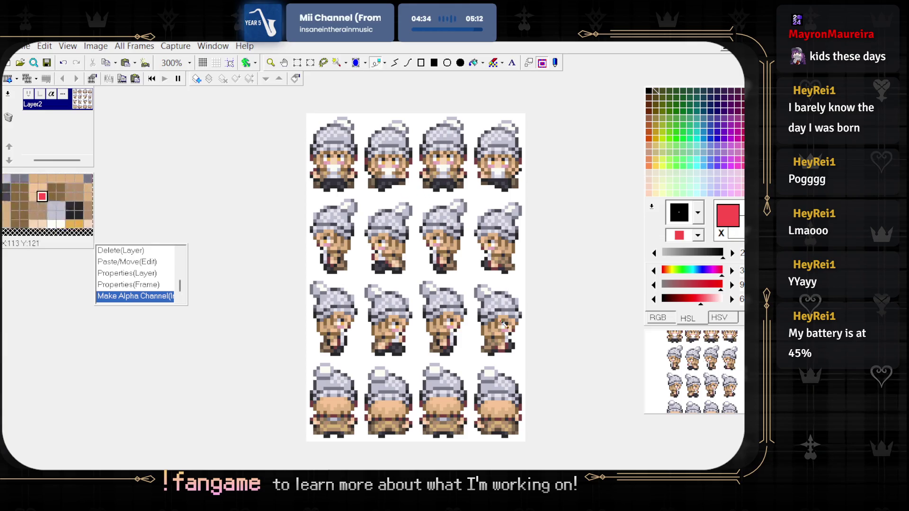
{"action": "scroll", "coordinate": [407, 197], "scroll_direction": "up", "scroll_amount": 4}
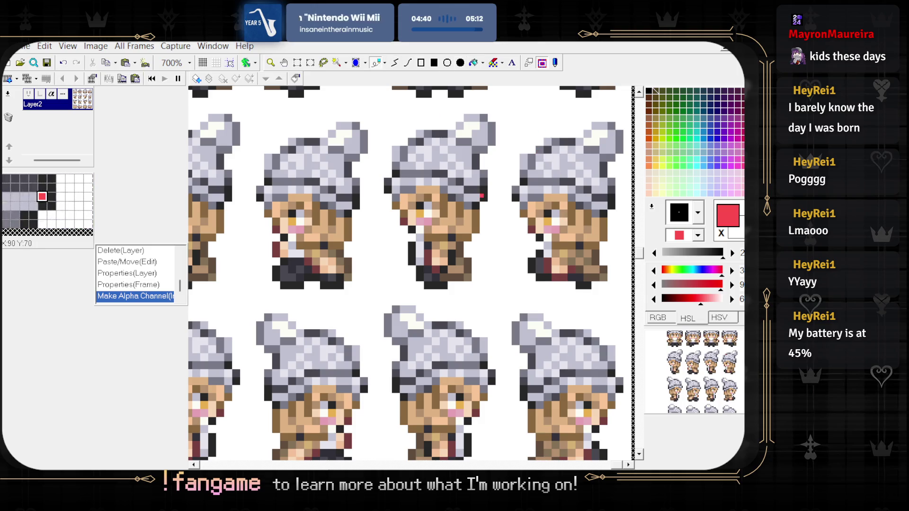
- Pick maroon from the sprite and paint outline pixels along the first side-facing face
{"action": "scroll", "coordinate": [371, 273], "scroll_direction": "up", "scroll_amount": 2}
{"action": "right_click", "coordinate": [371, 273]}
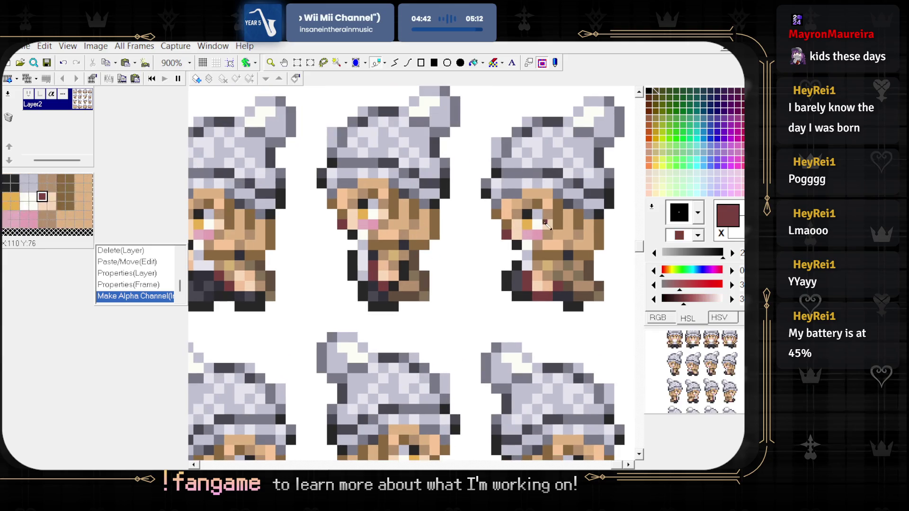
{"action": "scroll", "coordinate": [545, 223], "scroll_direction": "up", "scroll_amount": 4}
{"action": "mouse_move", "coordinate": [514, 199]}
{"action": "left_mouse_down"}
{"action": "mouse_move", "coordinate": [505, 244]}
{"action": "mouse_move", "coordinate": [528, 215]}
{"action": "left_mouse_up"}
{"action": "scroll", "coordinate": [405, 252], "scroll_direction": "down", "scroll_amount": 4}
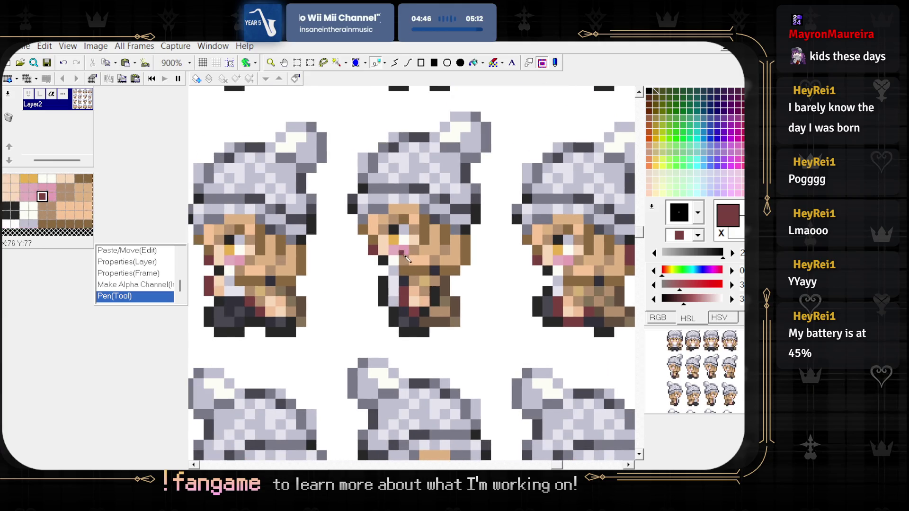
{"action": "scroll", "coordinate": [469, 243], "scroll_direction": "up", "scroll_amount": 4}
{"action": "mouse_move", "coordinate": [454, 223]}
{"action": "left_mouse_down"}
{"action": "mouse_move", "coordinate": [458, 265]}
{"action": "mouse_move", "coordinate": [473, 227]}
{"action": "left_mouse_up"}
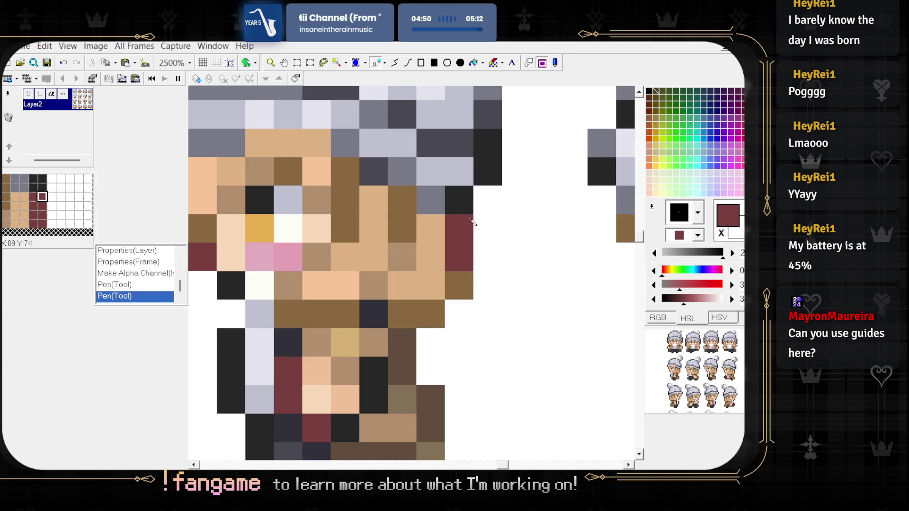
{"action": "scroll", "coordinate": [473, 222], "scroll_direction": "down", "scroll_amount": 4}
{"action": "scroll", "coordinate": [398, 270], "scroll_direction": "up", "scroll_amount": 2}
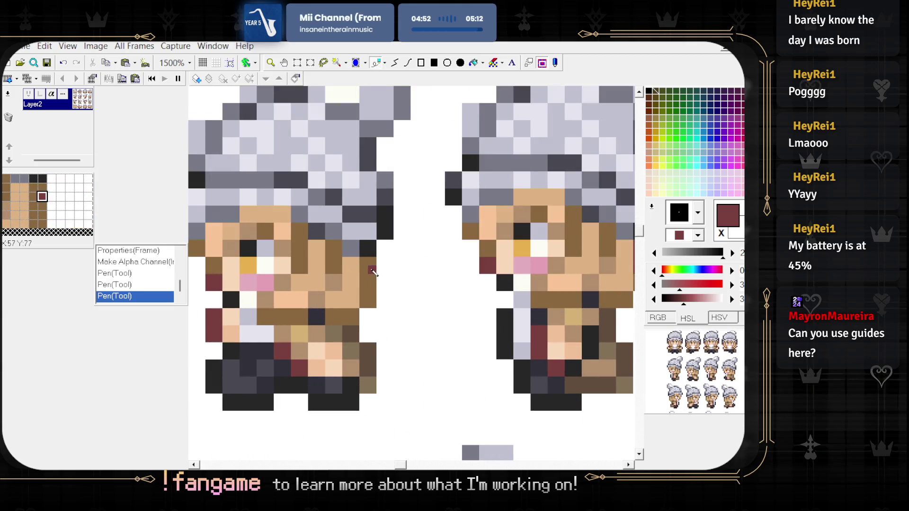
{"action": "scroll", "coordinate": [373, 271], "scroll_direction": "up", "scroll_amount": 2}
{"action": "left_click", "coordinate": [371, 272]}
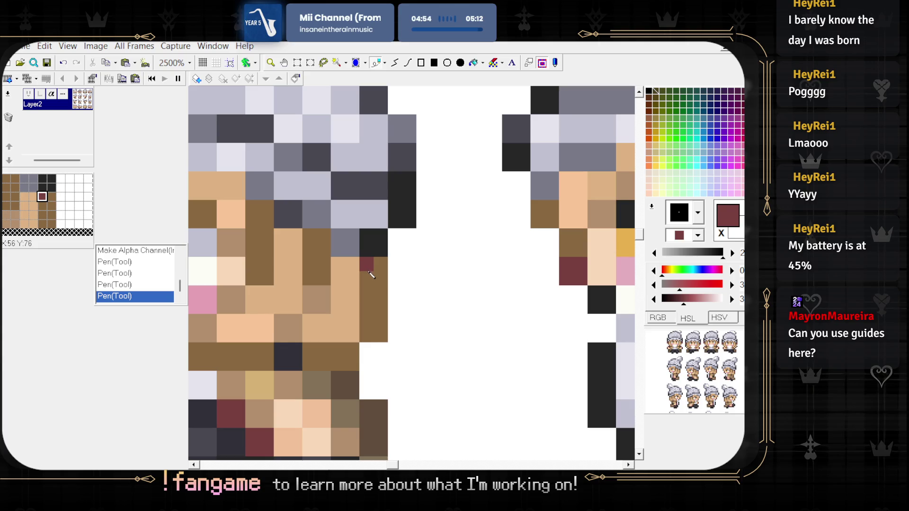
{"action": "scroll", "coordinate": [374, 284], "scroll_direction": "down", "scroll_amount": 3}
{"action": "scroll", "coordinate": [331, 323], "scroll_direction": "up", "scroll_amount": 2}
{"action": "left_click_drag", "start_coordinate": [297, 331], "coordinate": [310, 298]}
- Re-pick maroon and draw a dark-red stroke down a neighbouring frame's face edge
{"action": "scroll", "coordinate": [251, 322], "scroll_direction": "down", "scroll_amount": 2}
{"action": "scroll", "coordinate": [324, 313], "scroll_direction": "up", "scroll_amount": 2}
{"action": "scroll", "coordinate": [325, 314], "scroll_direction": "left", "scroll_amount": 1}
{"action": "right_click", "coordinate": [288, 241]}
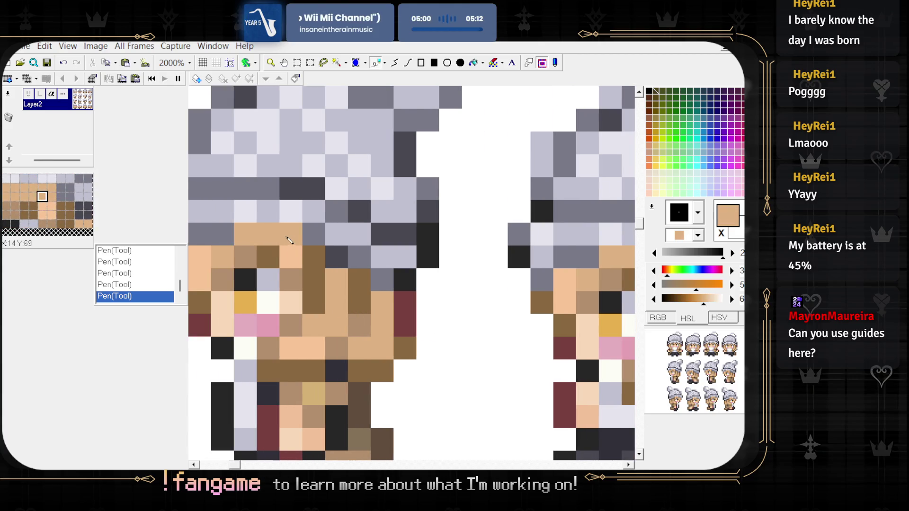
{"action": "scroll", "coordinate": [382, 333], "scroll_direction": "down", "scroll_amount": 3}
{"action": "scroll", "coordinate": [290, 331], "scroll_direction": "up", "scroll_amount": 2}
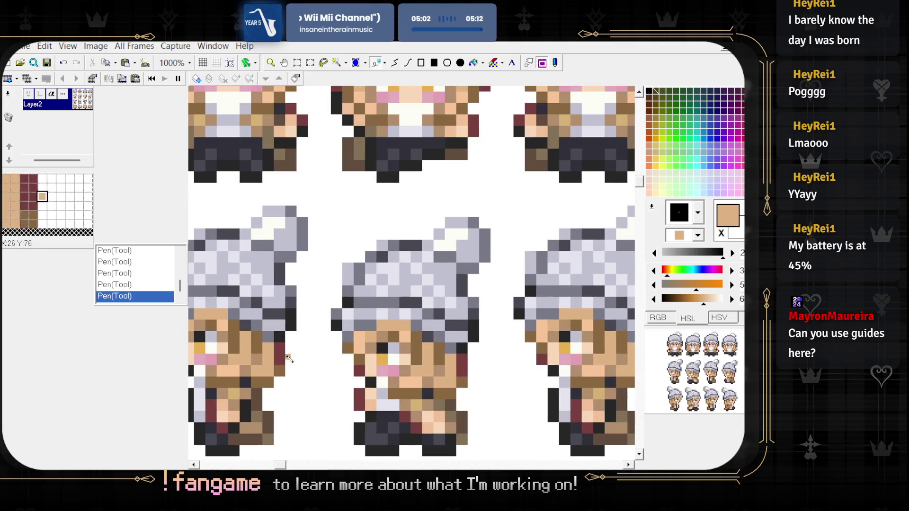
{"action": "right_click", "coordinate": [282, 366]}
{"action": "scroll", "coordinate": [365, 359], "scroll_direction": "down", "scroll_amount": 1}
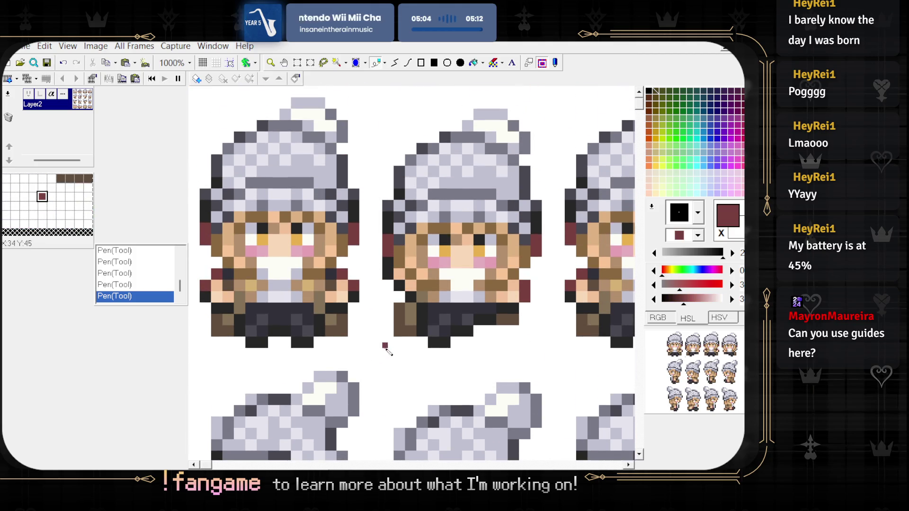
{"action": "scroll", "coordinate": [388, 349], "scroll_direction": "down", "scroll_amount": 1}
{"action": "left_click_drag", "start_coordinate": [386, 349], "coordinate": [348, 279]}
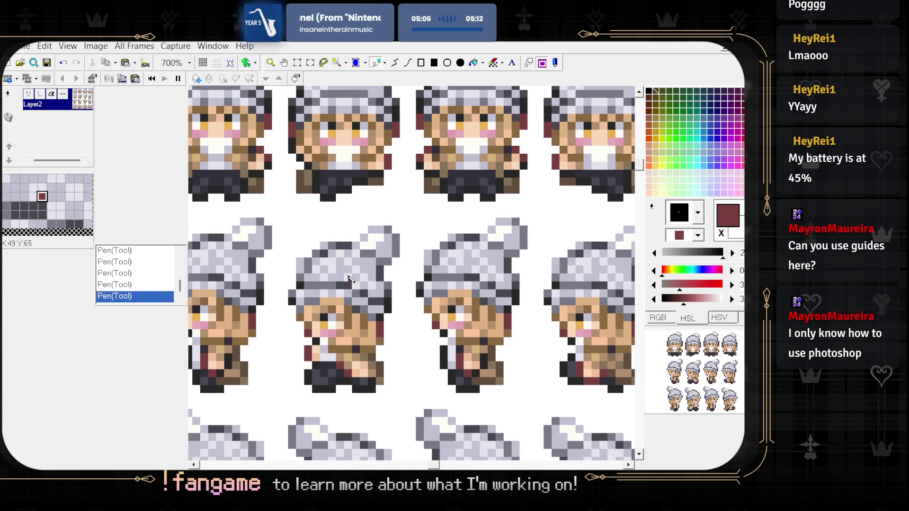
{"action": "scroll", "coordinate": [349, 278], "scroll_direction": "down", "scroll_amount": 5}
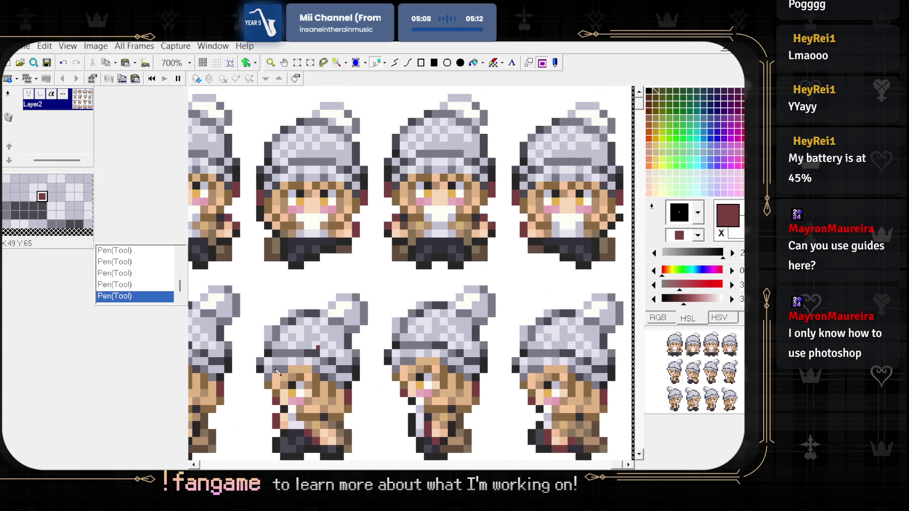
{"action": "scroll", "coordinate": [402, 343], "scroll_direction": "up", "scroll_amount": 3}
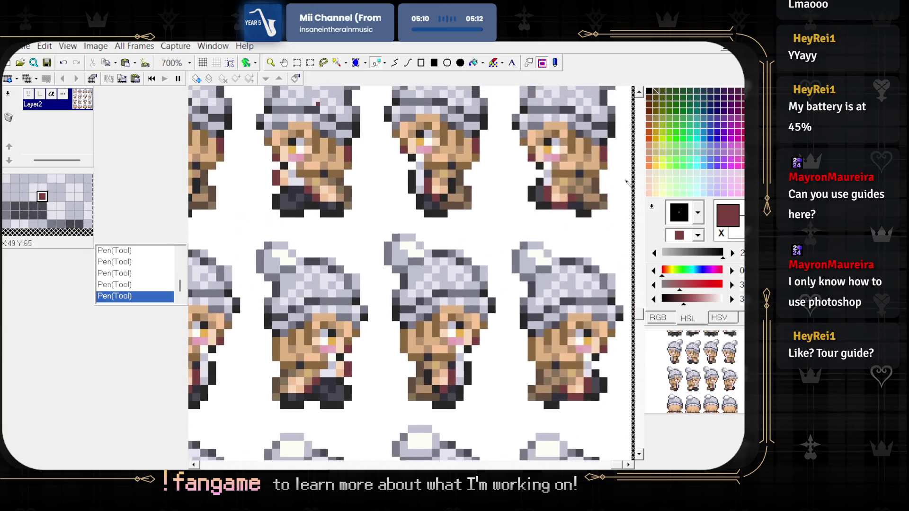
{"action": "scroll", "coordinate": [403, 344], "scroll_direction": "up", "scroll_amount": 5}
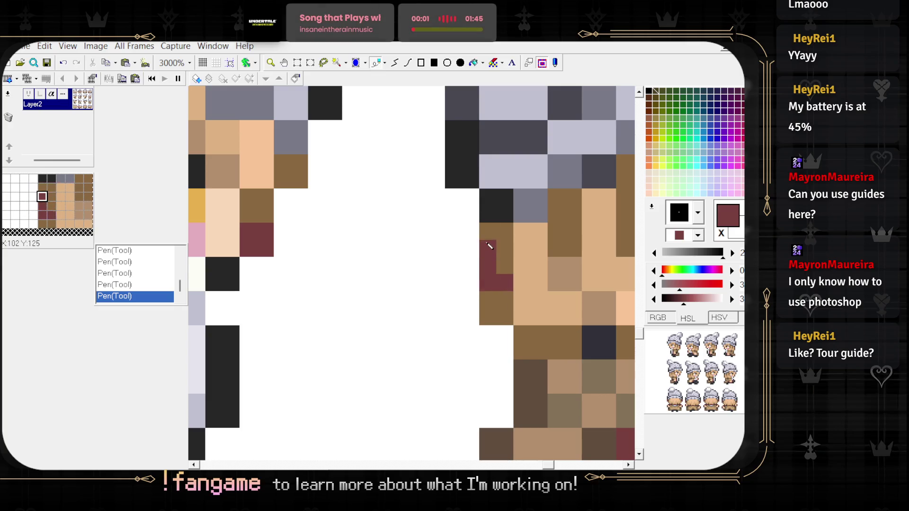
{"action": "scroll", "coordinate": [386, 283], "scroll_direction": "left", "scroll_amount": 3}
{"action": "mouse_move", "coordinate": [284, 249]}
{"action": "left_mouse_down"}
{"action": "mouse_move", "coordinate": [278, 294]}
{"action": "mouse_move", "coordinate": [251, 293]}
{"action": "left_mouse_up"}
{"action": "key", "text": "ctrl+z"}
{"action": "left_click_drag", "start_coordinate": [264, 232], "coordinate": [271, 283]}
- Add a two-pixel dark-red column and one more pixel on the face's left edge
{"action": "scroll", "coordinate": [285, 279], "scroll_direction": "down", "scroll_amount": 1}
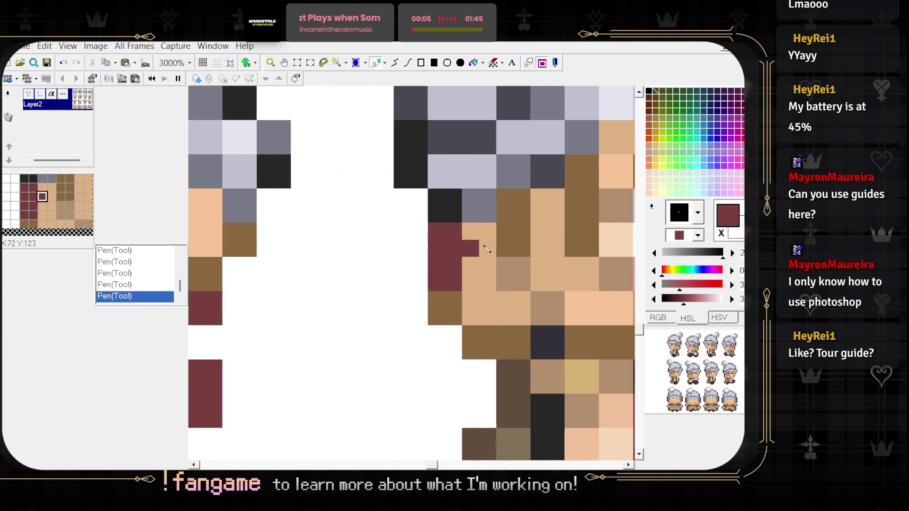
{"action": "scroll", "coordinate": [333, 261], "scroll_direction": "left", "scroll_amount": 2}
{"action": "scroll", "coordinate": [333, 262], "scroll_direction": "down", "scroll_amount": 1}
{"action": "scroll", "coordinate": [365, 284], "scroll_direction": "up", "scroll_amount": 2}
{"action": "mouse_move", "coordinate": [366, 262]}
{"action": "left_mouse_down"}
{"action": "mouse_move", "coordinate": [365, 317]}
{"action": "mouse_move", "coordinate": [360, 273]}
{"action": "left_mouse_up"}
{"action": "scroll", "coordinate": [360, 273], "scroll_direction": "down", "scroll_amount": 2}
{"action": "scroll", "coordinate": [405, 319], "scroll_direction": "up", "scroll_amount": 1}
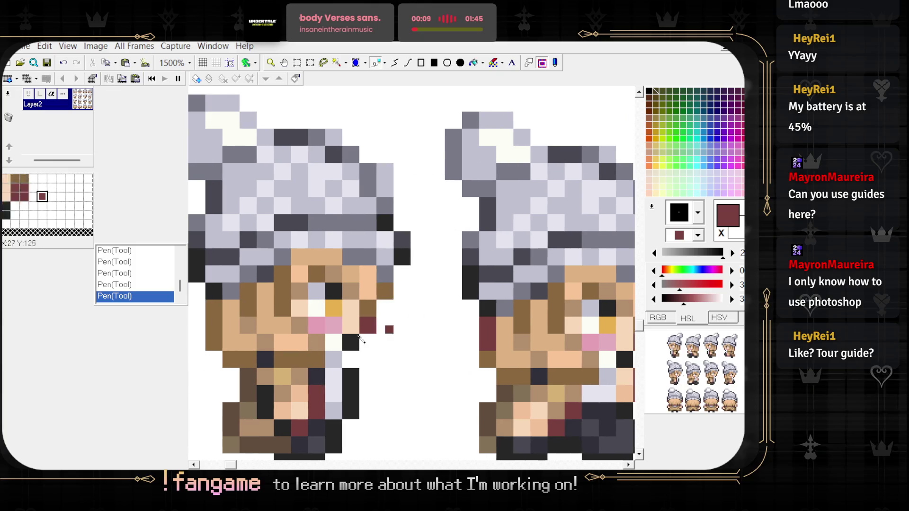
{"action": "scroll", "coordinate": [406, 334], "scroll_direction": "left", "scroll_amount": 1}
{"action": "scroll", "coordinate": [251, 283], "scroll_direction": "up", "scroll_amount": 2}
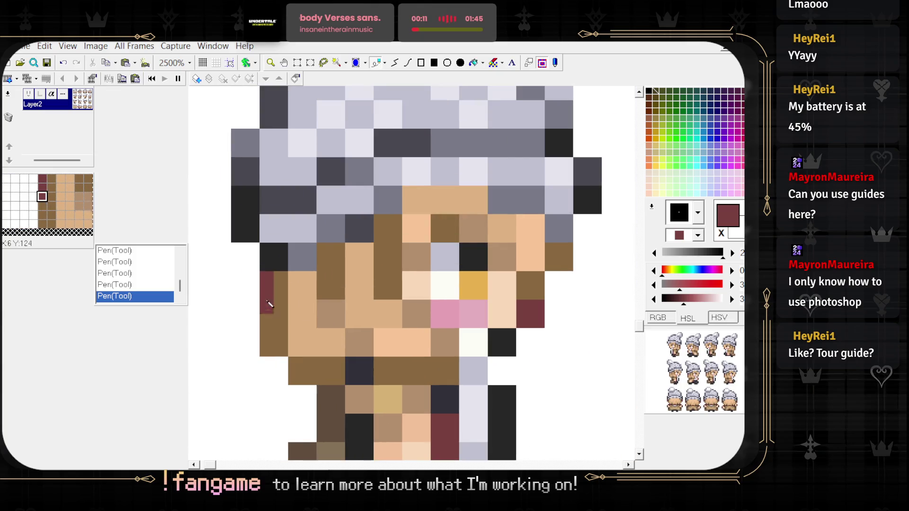
{"action": "left_click", "coordinate": [270, 314]}
{"action": "scroll", "coordinate": [247, 159], "scroll_direction": "down", "scroll_amount": 2}
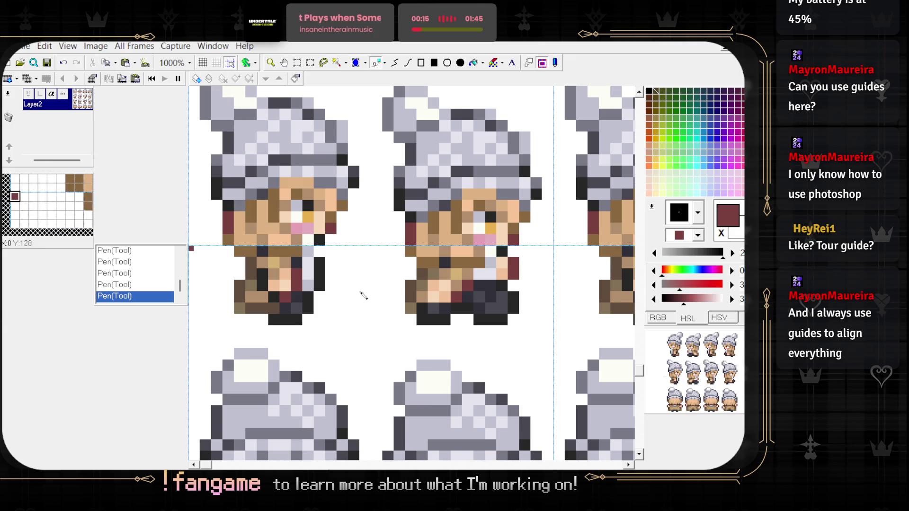
{"action": "scroll", "coordinate": [346, 274], "scroll_direction": "down", "scroll_amount": 2}
{"action": "scroll", "coordinate": [346, 275], "scroll_direction": "up", "scroll_amount": 4}
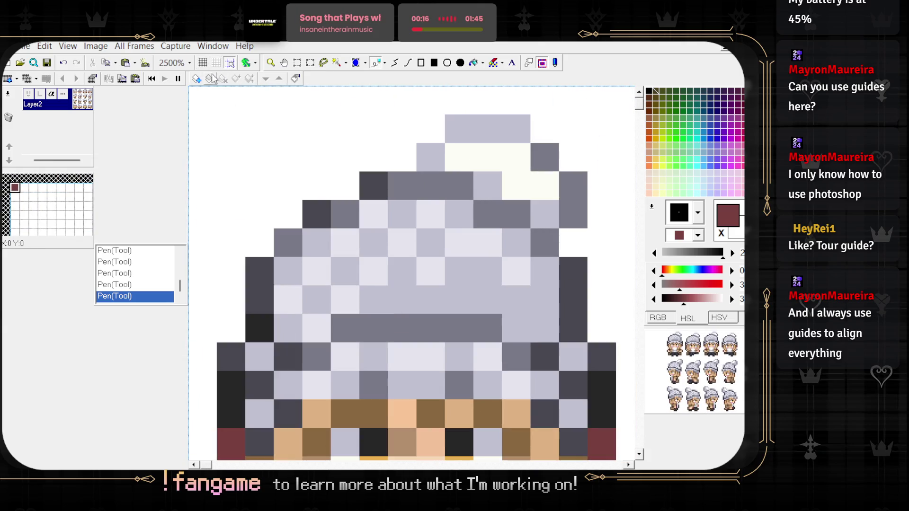
{"action": "scroll", "coordinate": [362, 258], "scroll_direction": "down", "scroll_amount": 3}
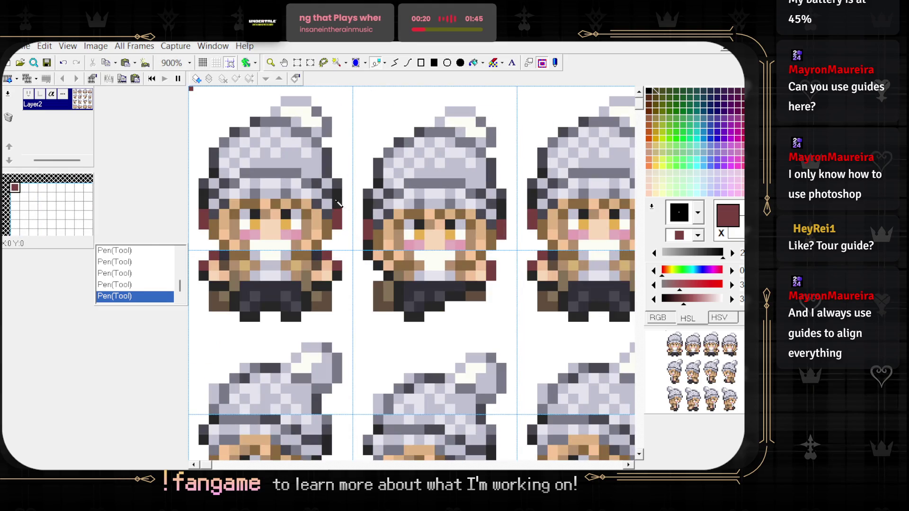
{"action": "right_click", "coordinate": [371, 116]}
{"action": "left_click", "coordinate": [297, 62]}
{"action": "mouse_move", "coordinate": [189, 87]}
{"action": "left_mouse_down"}
{"action": "mouse_move", "coordinate": [517, 462]}
{"action": "mouse_move", "coordinate": [352, 250]}
{"action": "left_mouse_up"}
{"action": "mouse_move", "coordinate": [245, 181]}
{"action": "left_mouse_down"}
{"action": "mouse_move", "coordinate": [410, 181]}
{"action": "mouse_move", "coordinate": [245, 175]}
{"action": "mouse_move", "coordinate": [415, 169]}
{"action": "mouse_move", "coordinate": [415, 334]}
{"action": "mouse_move", "coordinate": [316, 151]}
{"action": "mouse_move", "coordinate": [480, 152]}
{"action": "mouse_move", "coordinate": [315, 316]}
{"action": "left_mouse_up"}
{"action": "key", "text": "ctrl+z"}
{"action": "scroll", "coordinate": [419, 247], "scroll_direction": "down", "scroll_amount": 1}
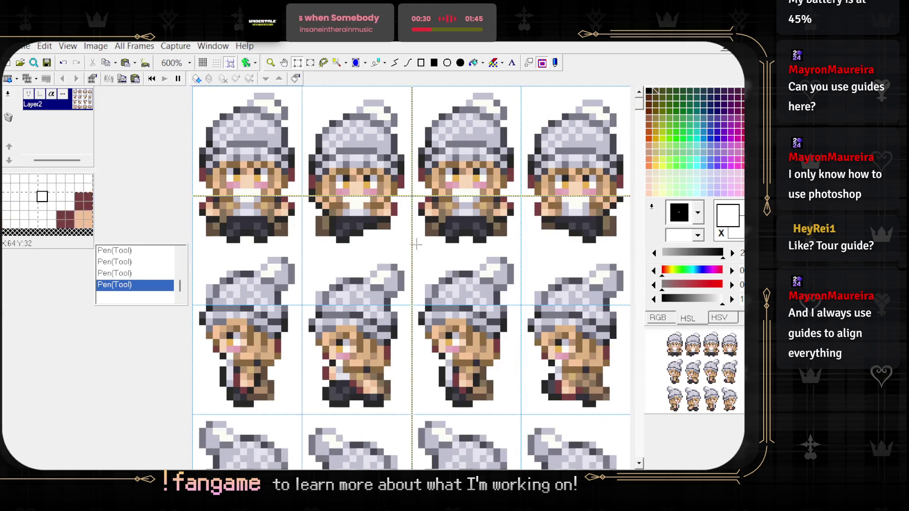
{"action": "scroll", "coordinate": [418, 247], "scroll_direction": "down", "scroll_amount": 3}
{"action": "scroll", "coordinate": [384, 226], "scroll_direction": "up", "scroll_amount": 2}
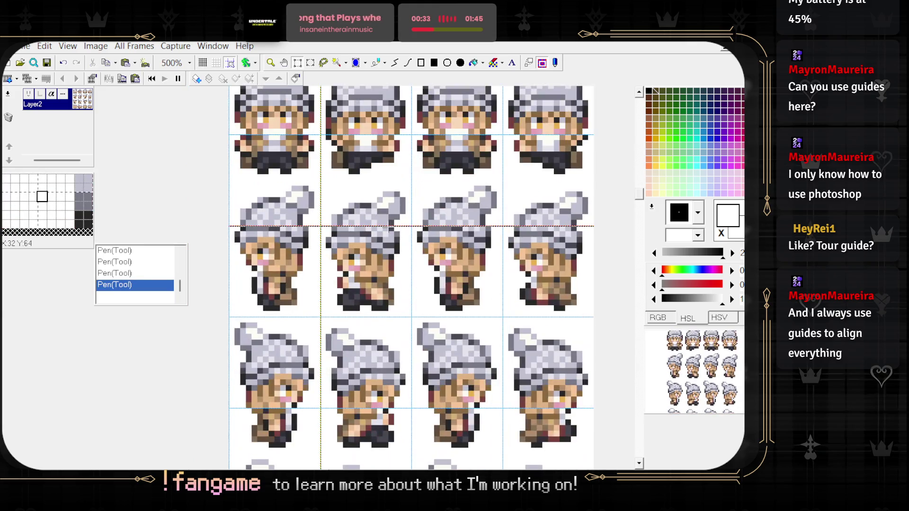
{"action": "scroll", "coordinate": [390, 285], "scroll_direction": "down", "scroll_amount": 3}
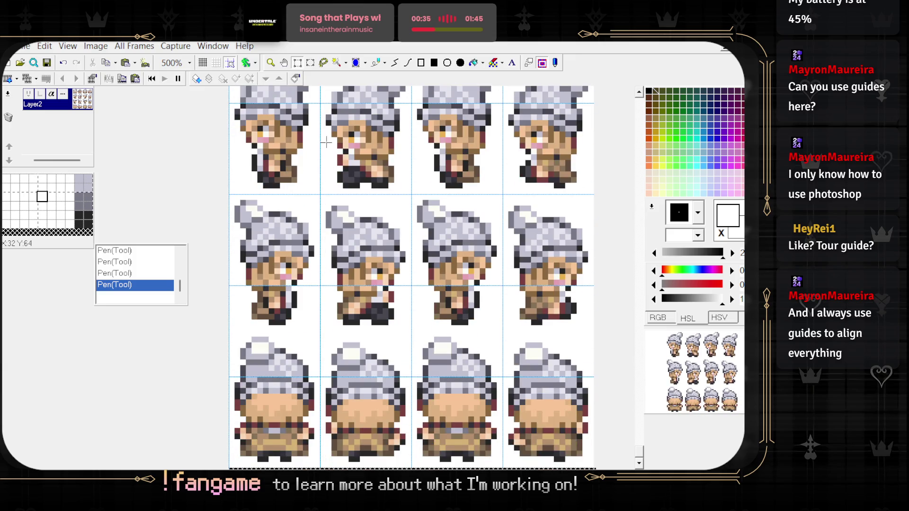
{"action": "scroll", "coordinate": [325, 145], "scroll_direction": "up", "scroll_amount": 1}
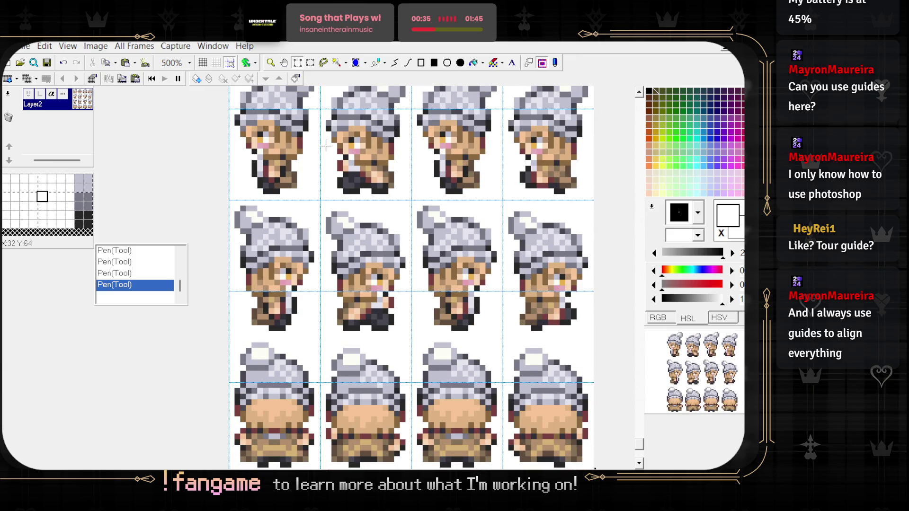
{"action": "scroll", "coordinate": [326, 147], "scroll_direction": "up", "scroll_amount": 5}
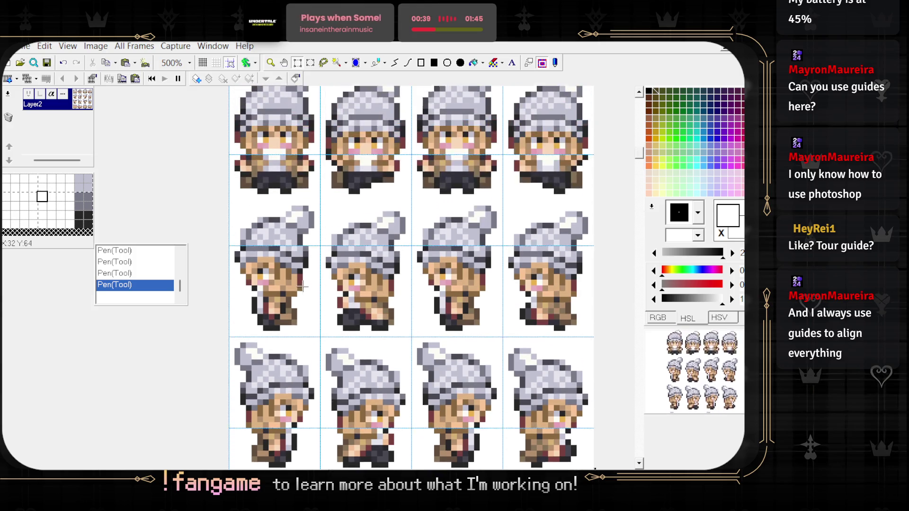
{"action": "scroll", "coordinate": [462, 175], "scroll_direction": "down", "scroll_amount": 2}
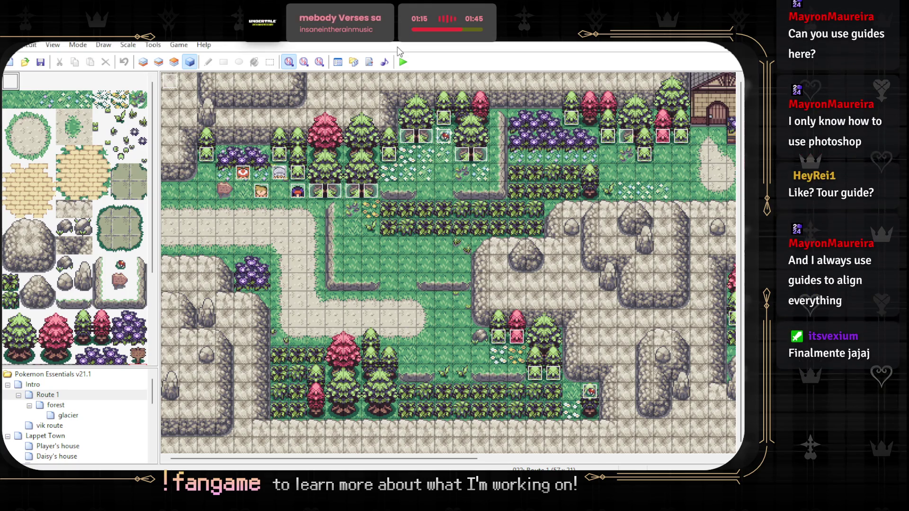
- Launch a playtest and switch to the game window once Route 1 loads
{"action": "left_click", "coordinate": [403, 63]}
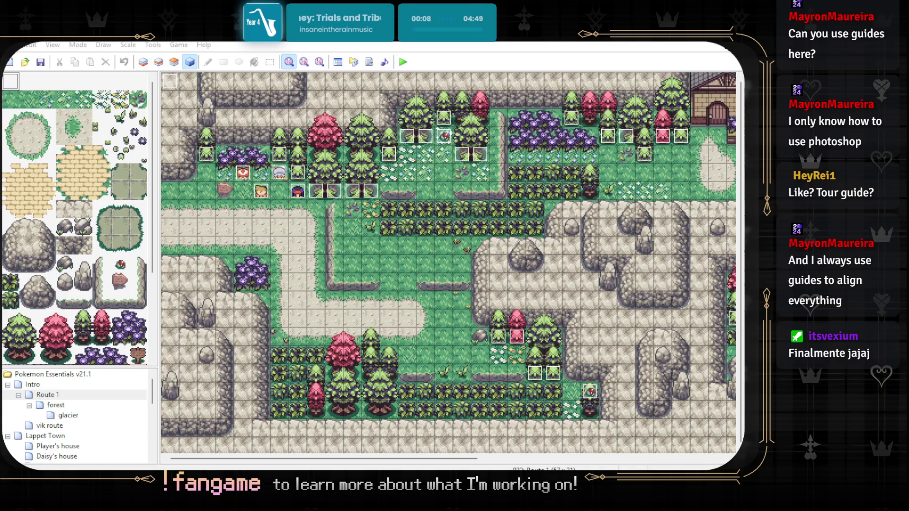
{"action": "key", "text": "alt+Tab"}
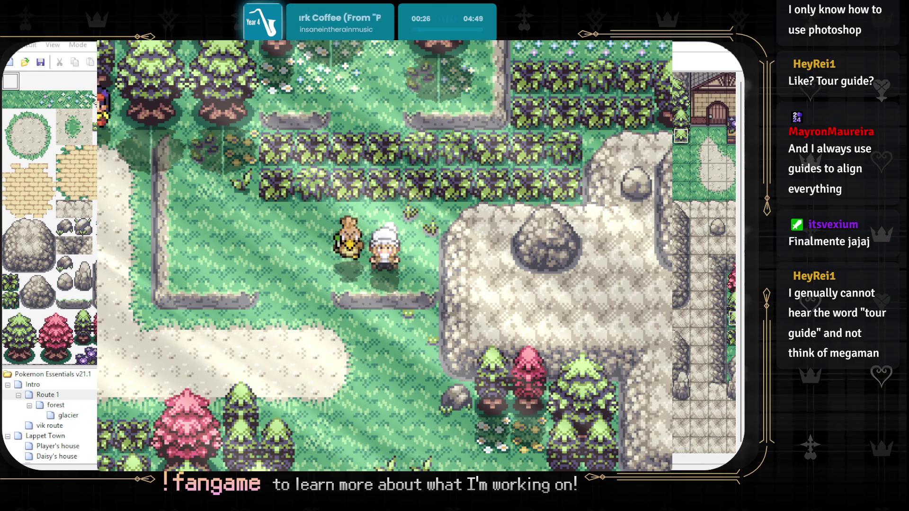
{"action": "key", "text": "alt+Tab"}
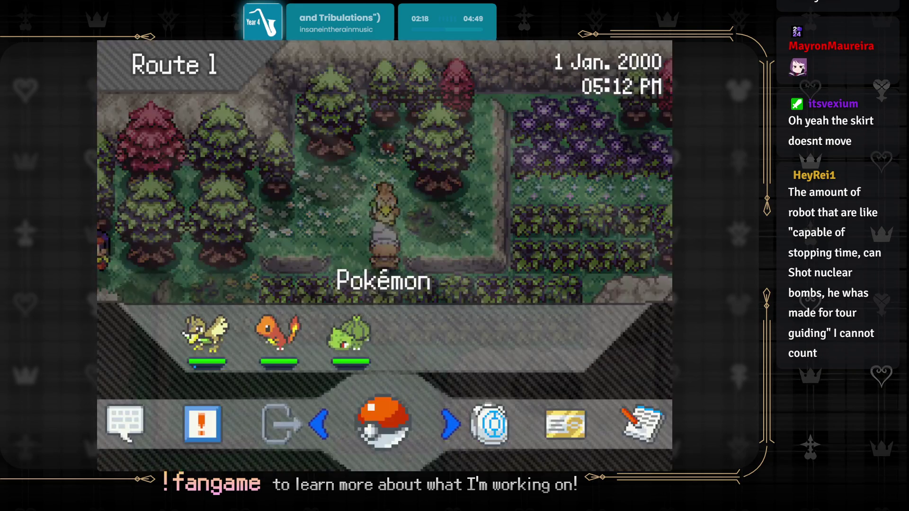
- Close the pause menu and walk the player south, west and north through the grass
{"action": "key", "text": "Right"}
{"action": "key", "text": "Right"}
{"action": "key", "text": "Right"}
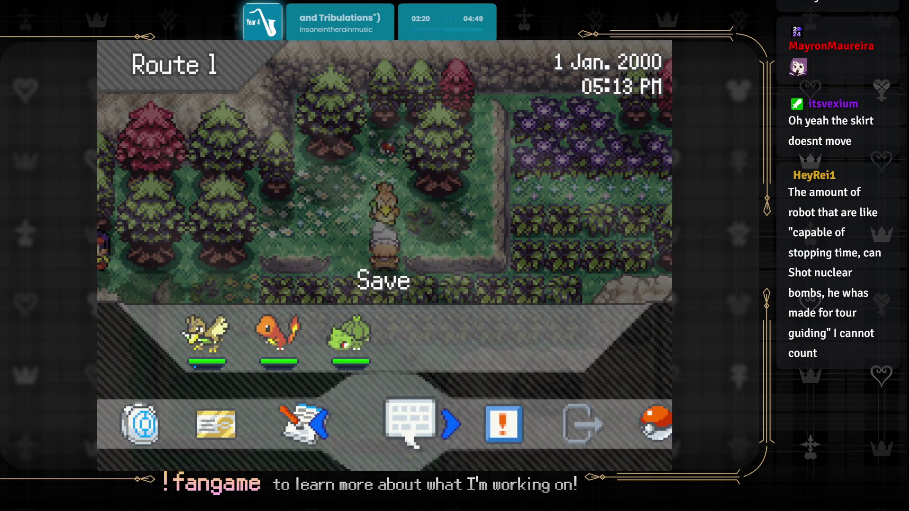
{"action": "key", "text": "Escape"}
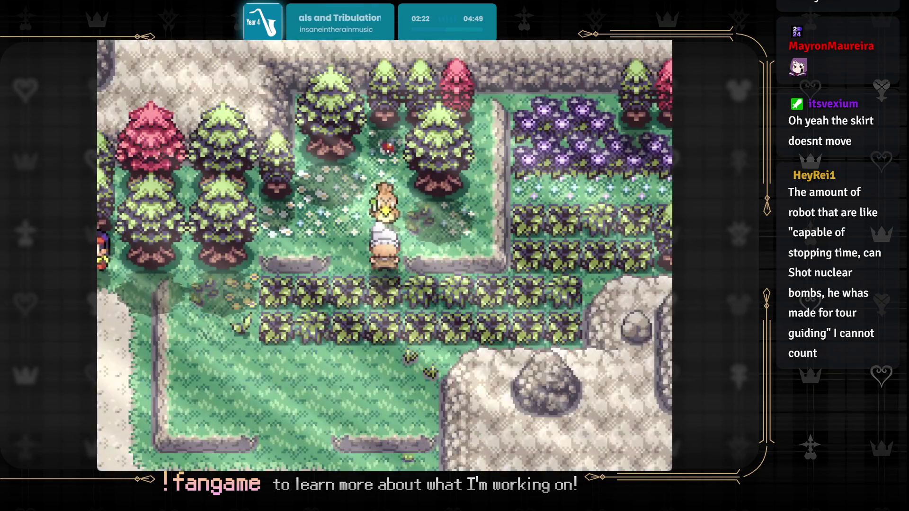
{"action": "key", "text": "Down"}
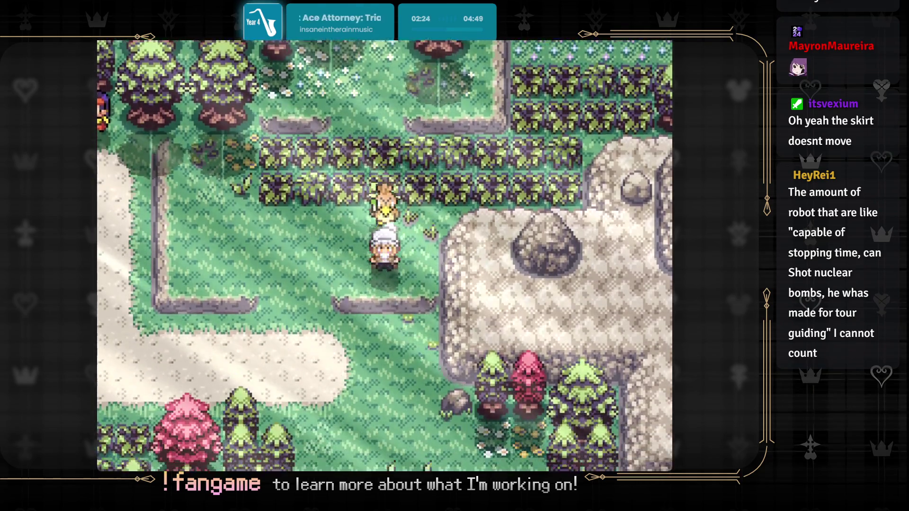
{"action": "key", "text": "Left"}
{"action": "key", "text": "Up"}
{"action": "key", "text": "Up"}
{"action": "key", "text": "Up"}
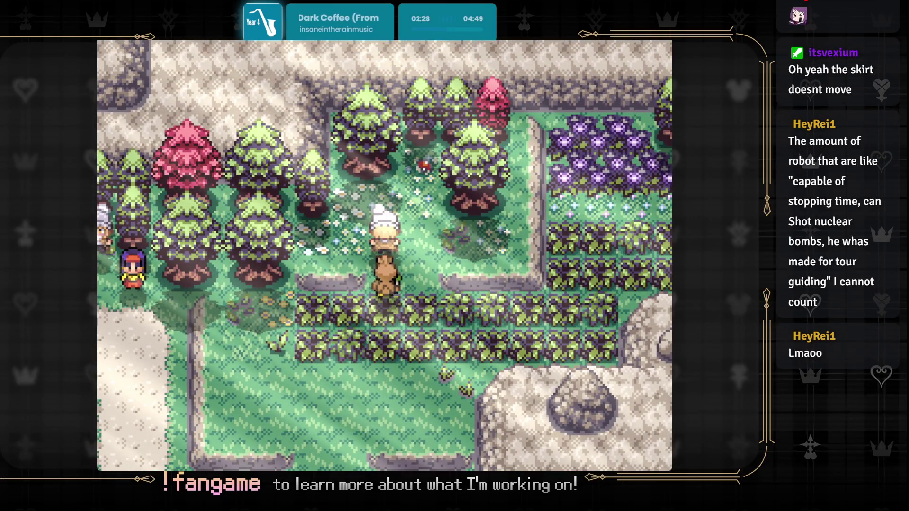
{"action": "key", "text": "Down"}
{"action": "key", "text": "Down"}
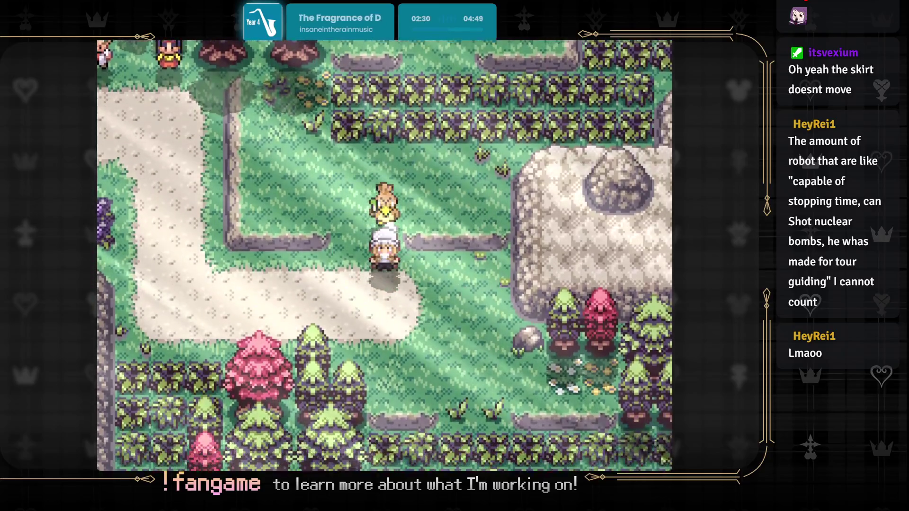
{"action": "key", "text": "Up"}
{"action": "key", "text": "Up"}
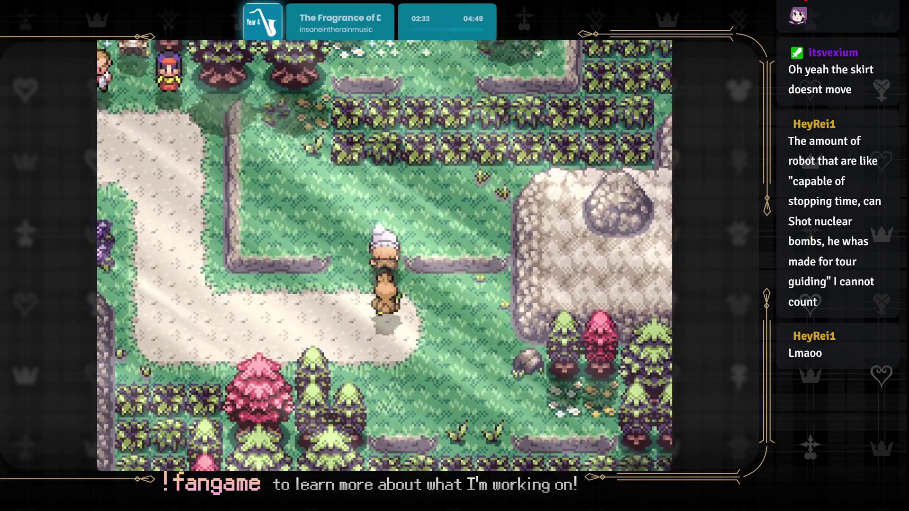
{"action": "key", "text": "Up"}
{"action": "key", "text": "Up"}
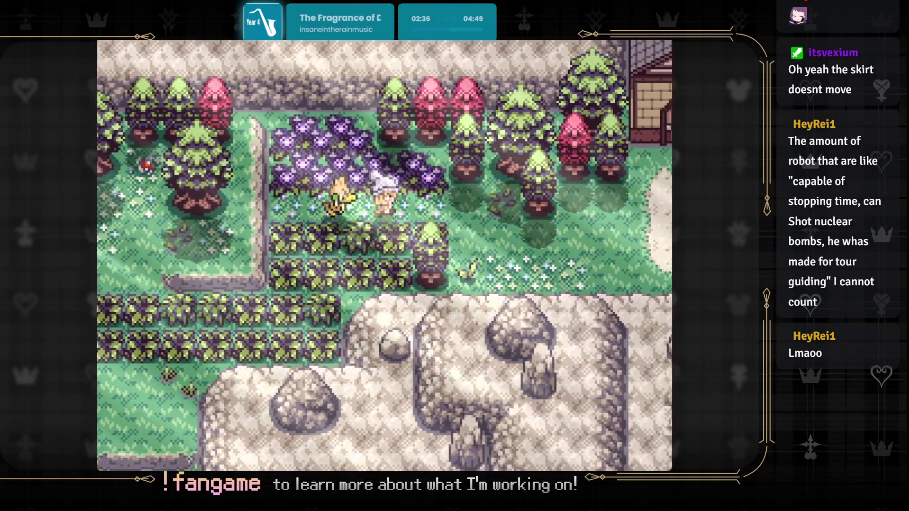
{"action": "key", "text": "Left"}
{"action": "key", "text": "Left"}
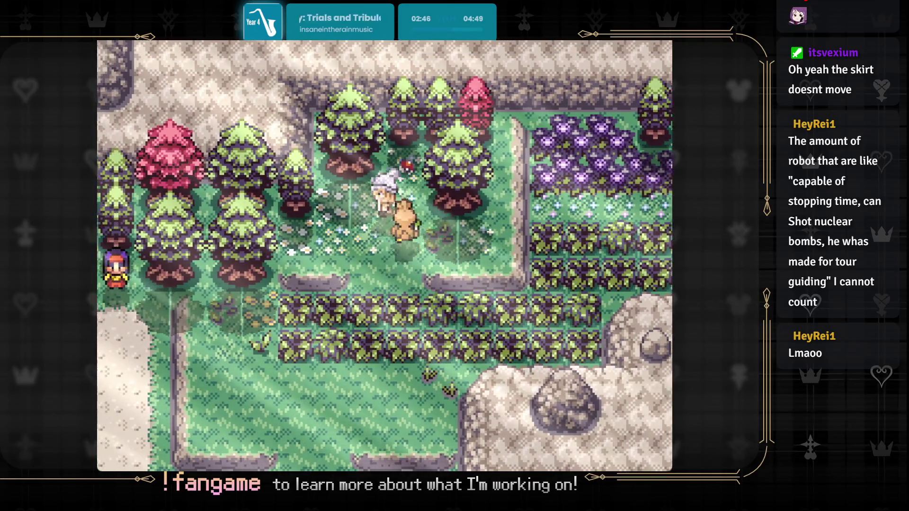
- Walk north, south and through the hedge row, stepping right to check the follower
{"action": "key", "text": "Up"}
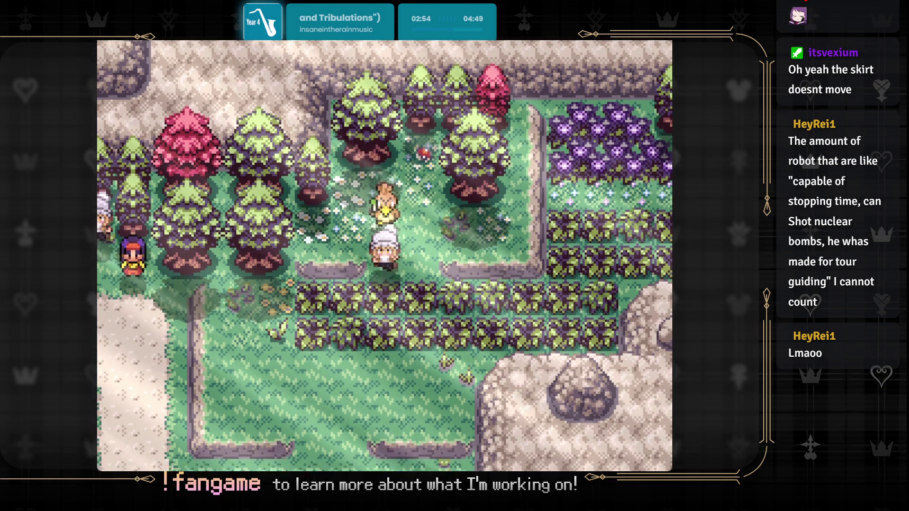
{"action": "key", "text": "Up"}
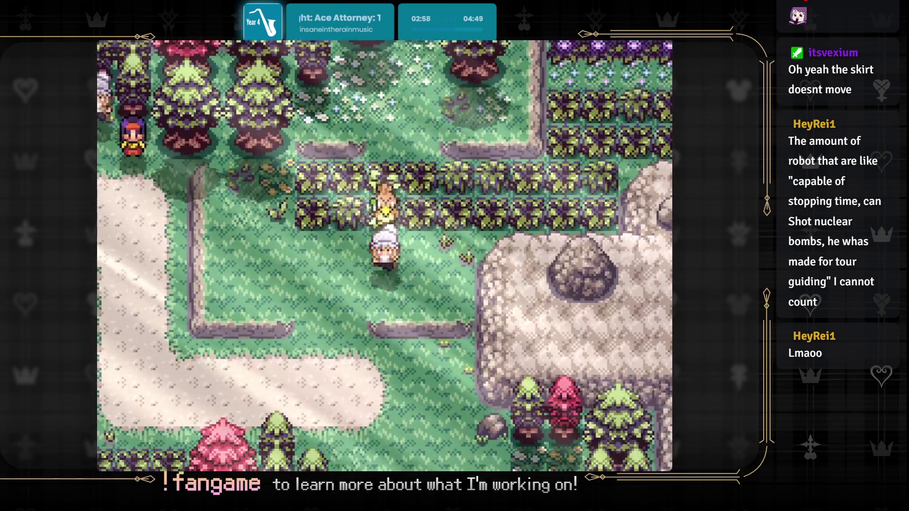
{"action": "key", "text": "Up"}
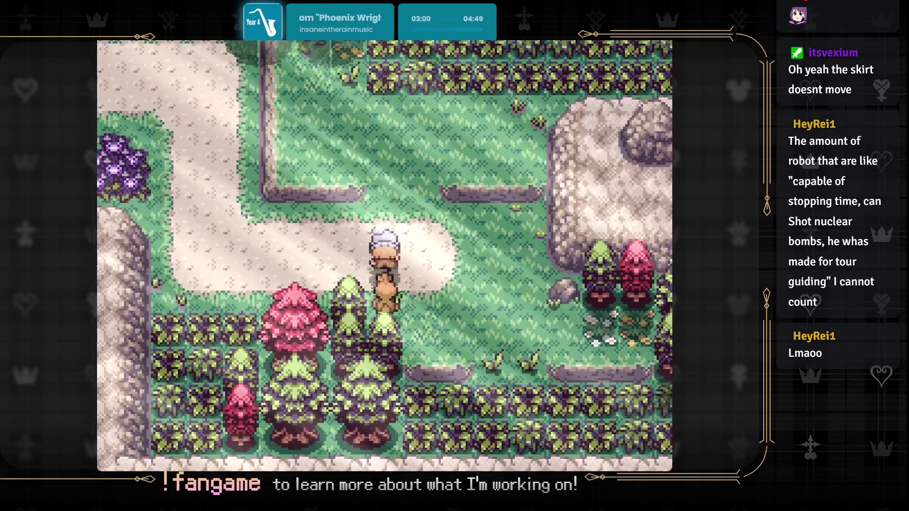
{"action": "key", "text": "Up"}
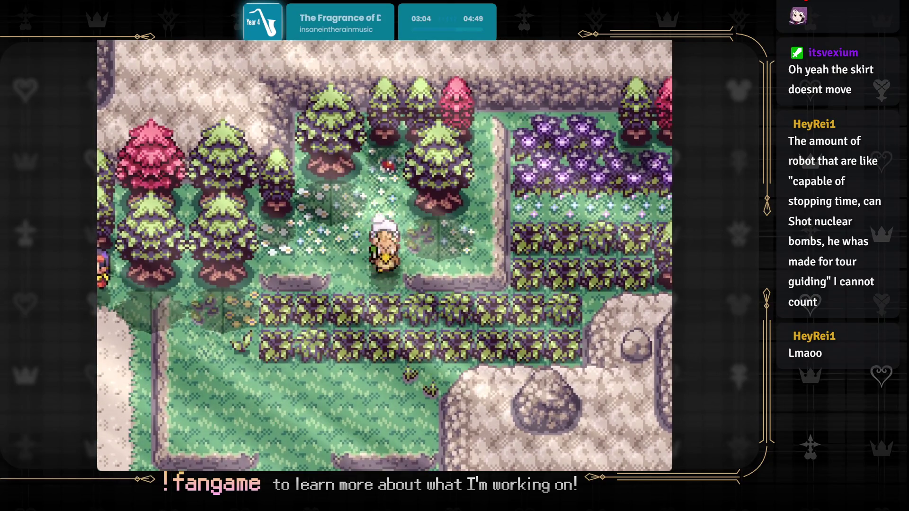
{"action": "key", "text": "Down"}
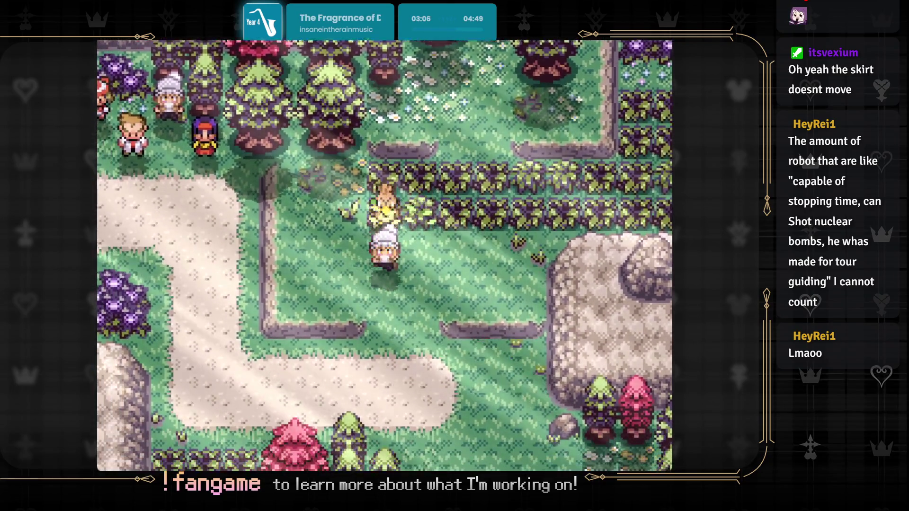
{"action": "key", "text": "Down"}
{"action": "key", "text": "Up"}
{"action": "key", "text": "Right"}
{"action": "key", "text": "Down"}
{"action": "key", "text": "Left"}
{"action": "key", "text": "Left"}
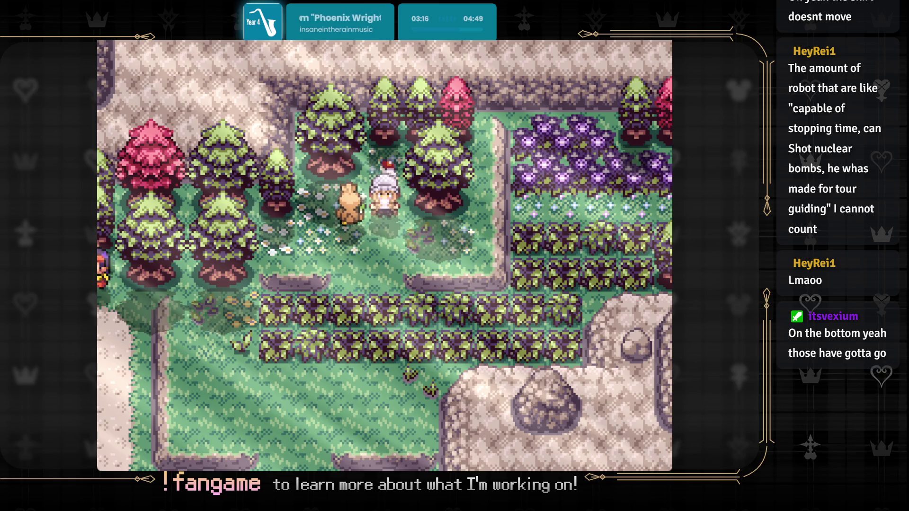
{"action": "key", "text": "Left"}
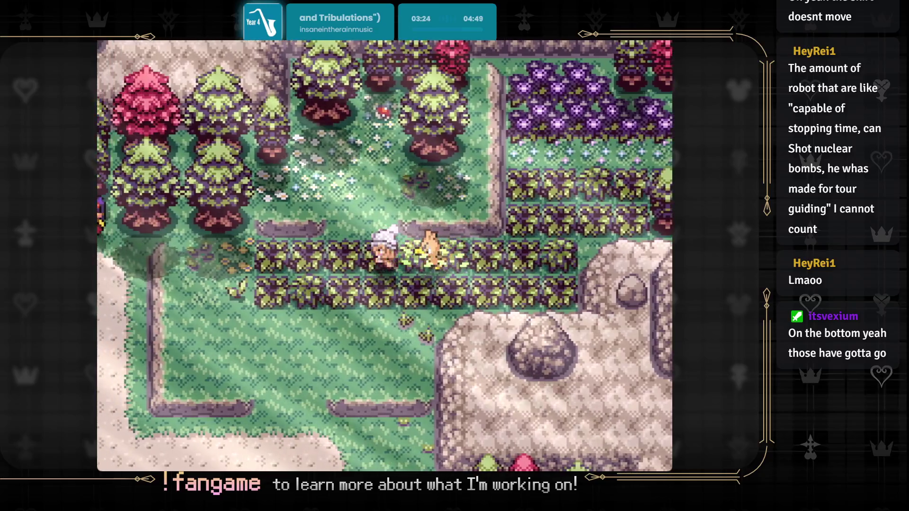
{"action": "key", "text": "Down"}
{"action": "key", "text": "Right"}
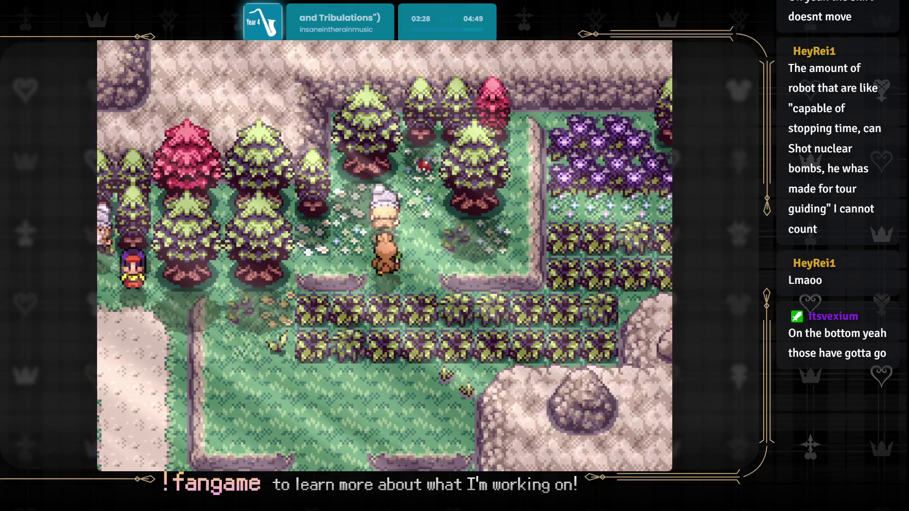
{"action": "key", "text": "Right"}
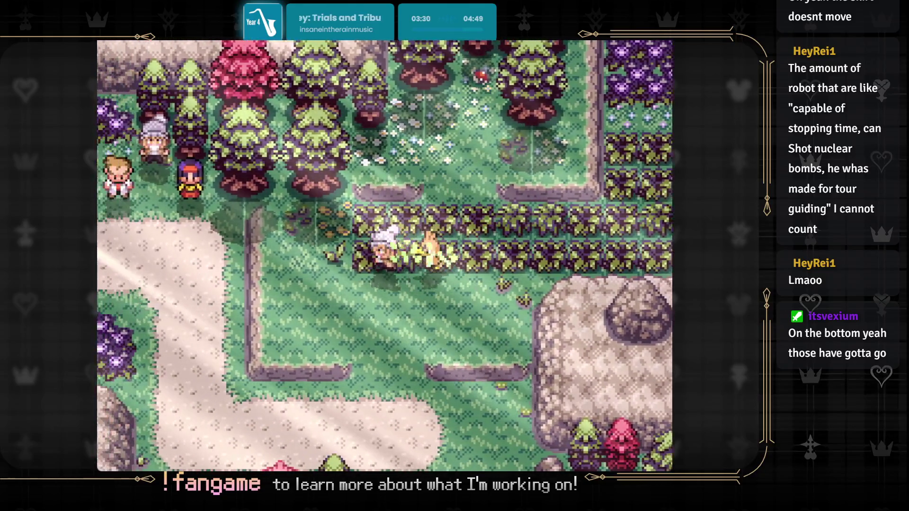
{"action": "key", "text": "Right"}
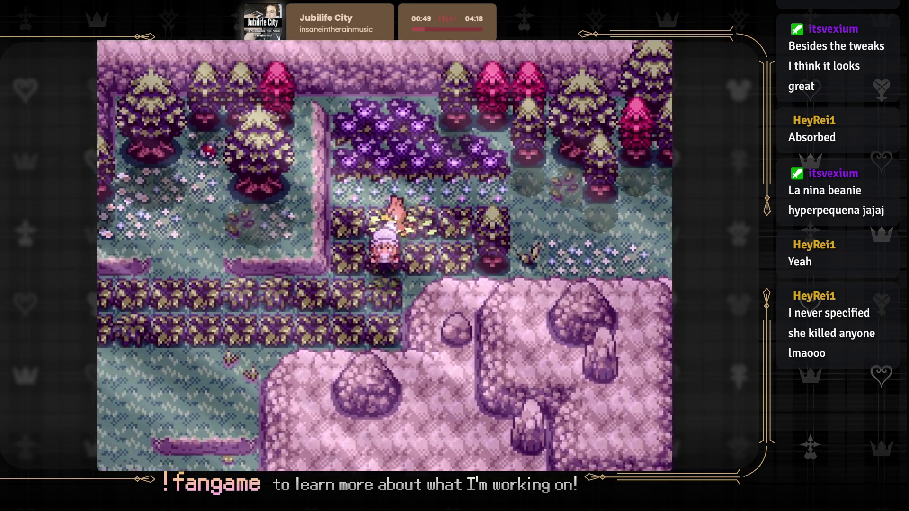
- Walk the player south, east into tall grass, through the bushes, then west in the rain
{"action": "key", "text": "Down"}
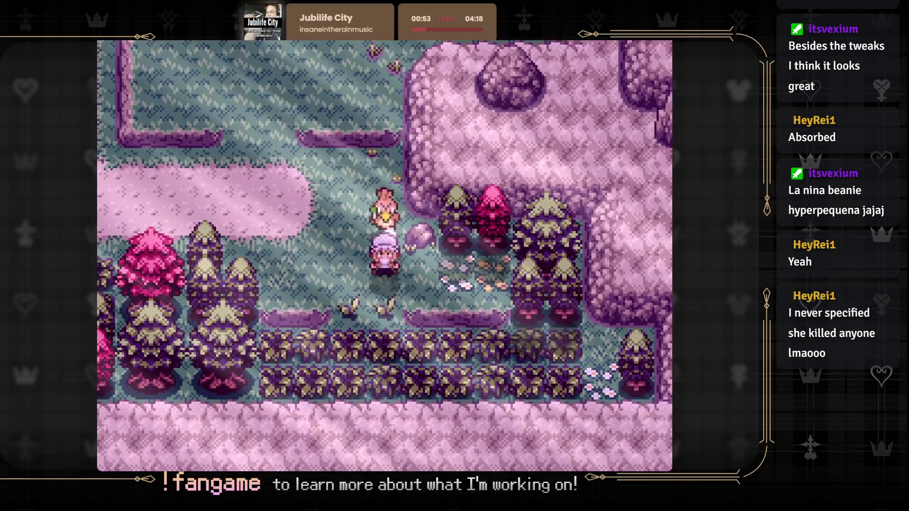
{"action": "key", "text": "Right"}
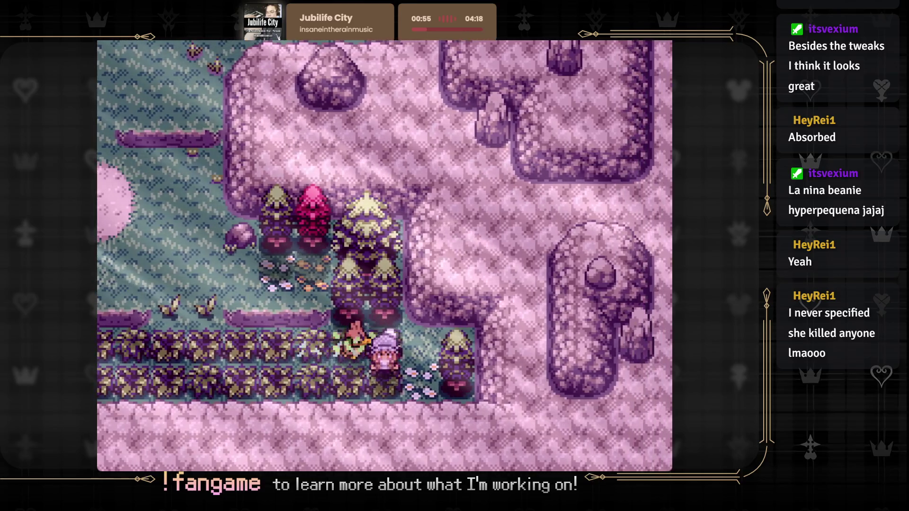
{"action": "key", "text": "Left"}
{"action": "key", "text": "Up"}
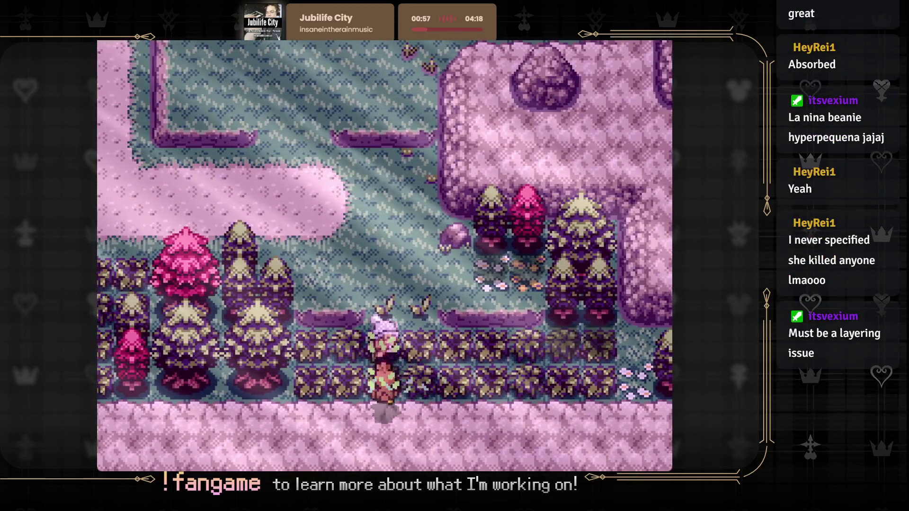
{"action": "key", "text": "Left"}
{"action": "key", "text": "Left"}
{"action": "key", "text": "Down"}
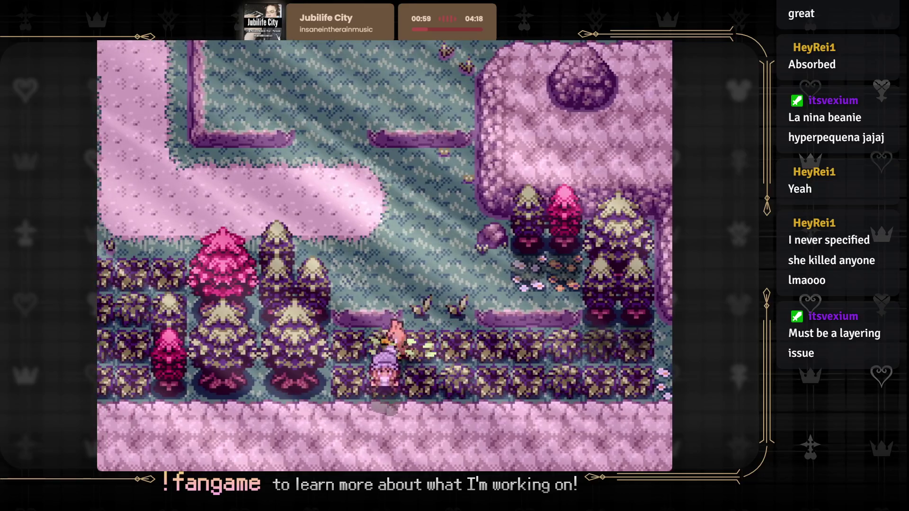
{"action": "key", "text": "Up"}
{"action": "key", "text": "Up"}
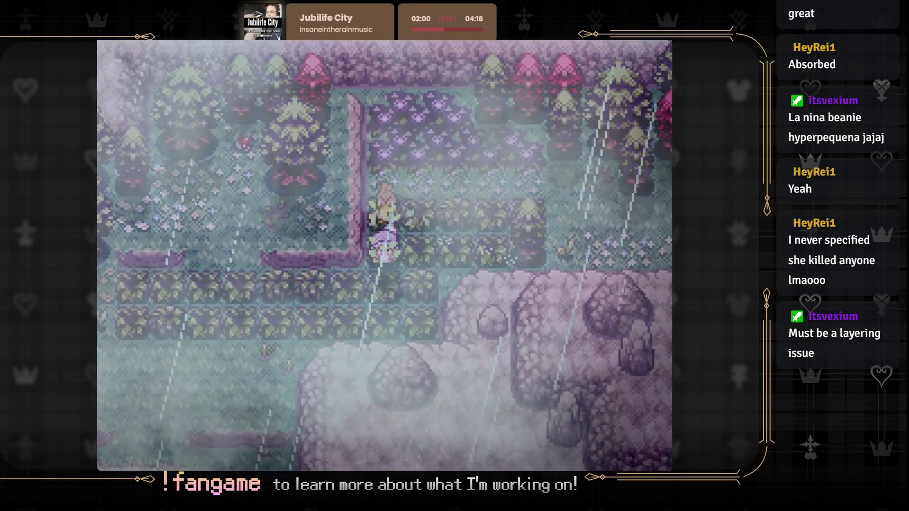
{"action": "key", "text": "Left"}
- Choose Quit from the pause menu, confirm with Yes, and skip saving
{"action": "key", "text": "Escape"}
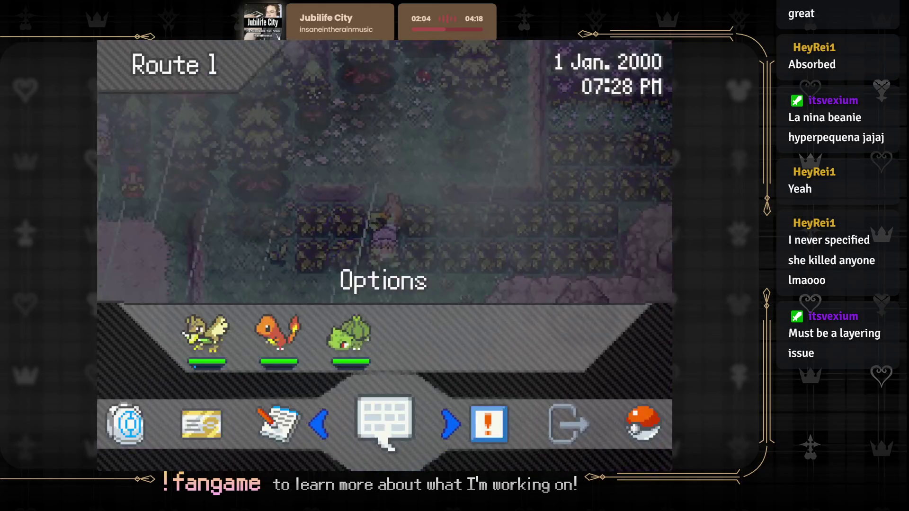
{"action": "key", "text": "Right"}
{"action": "key", "text": "Right"}
{"action": "key", "text": "Return"}
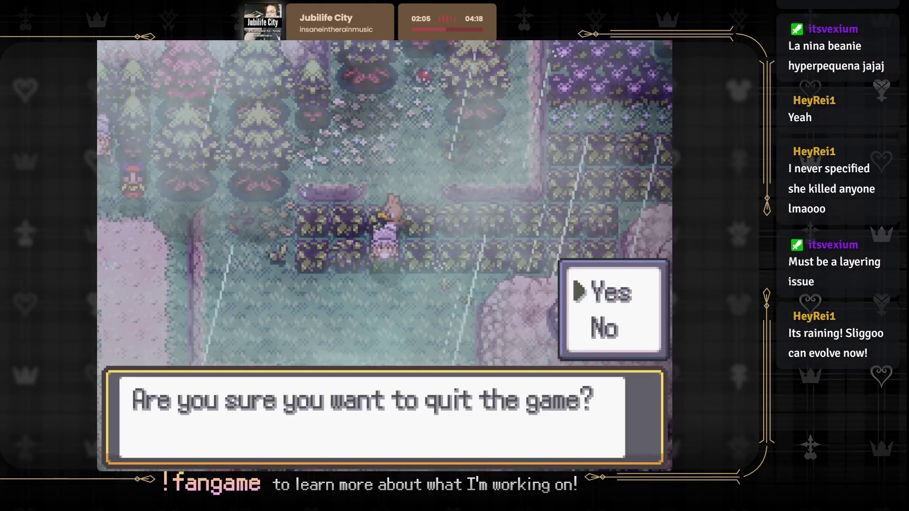
{"action": "key", "text": "Down"}
{"action": "key", "text": "Up"}
{"action": "key", "text": "Down"}
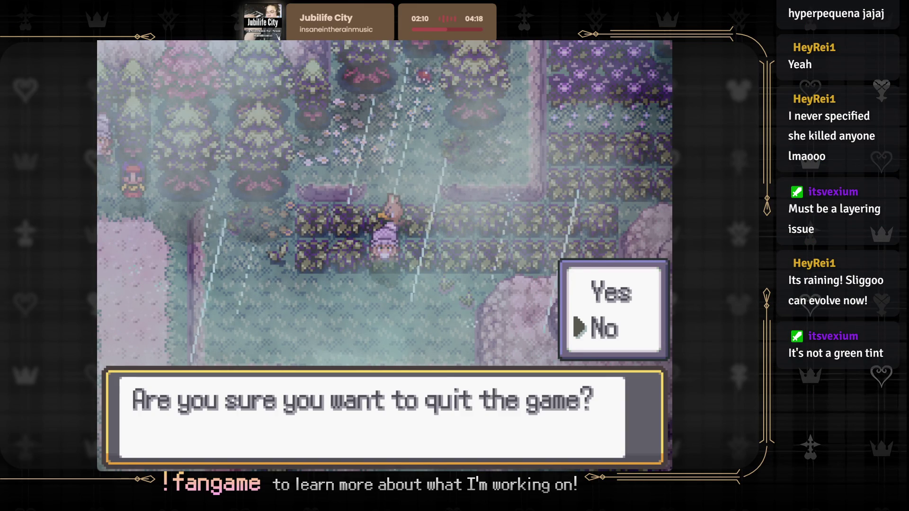
{"action": "key", "text": "Up"}
{"action": "key", "text": "Return"}
{"action": "key", "text": "Escape"}
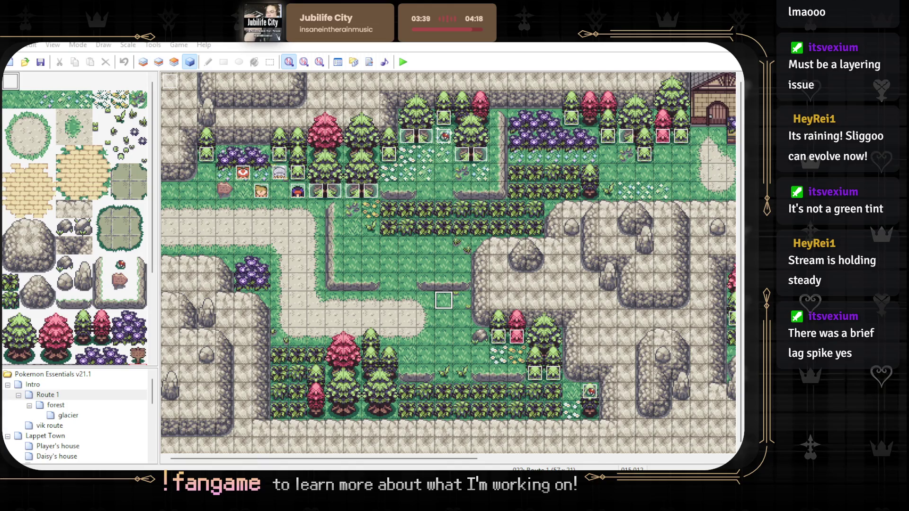
- Select a Route 1 event, double-click a map tile, then press F11 for the Script Editor
{"action": "left_click", "coordinate": [281, 176]}
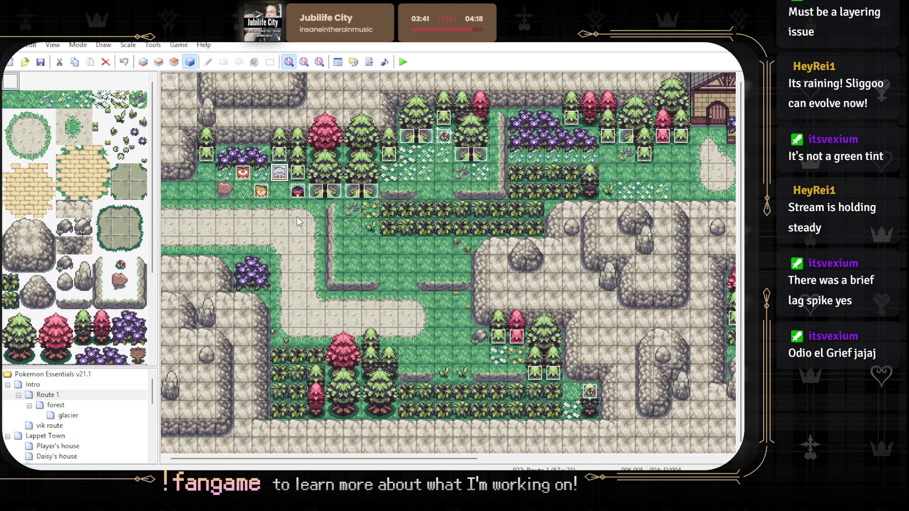
{"action": "double_click", "coordinate": [298, 245]}
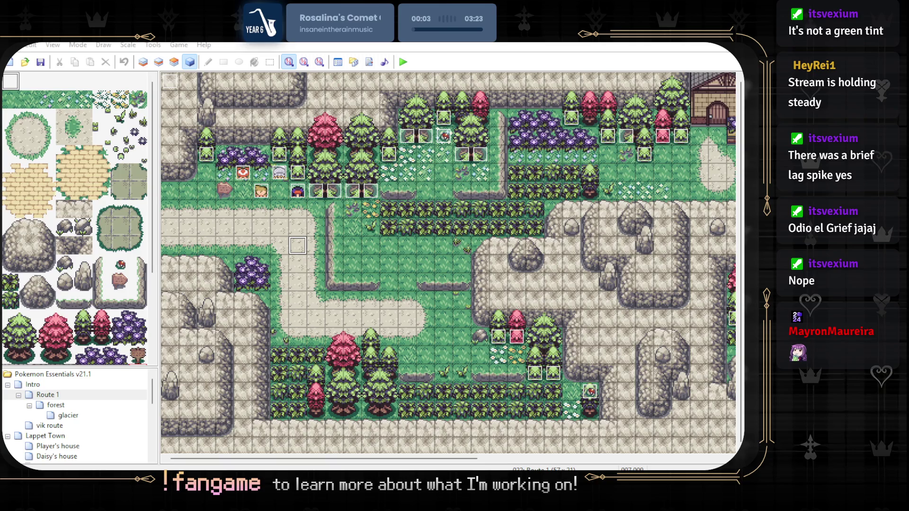
{"action": "key", "text": "F11"}
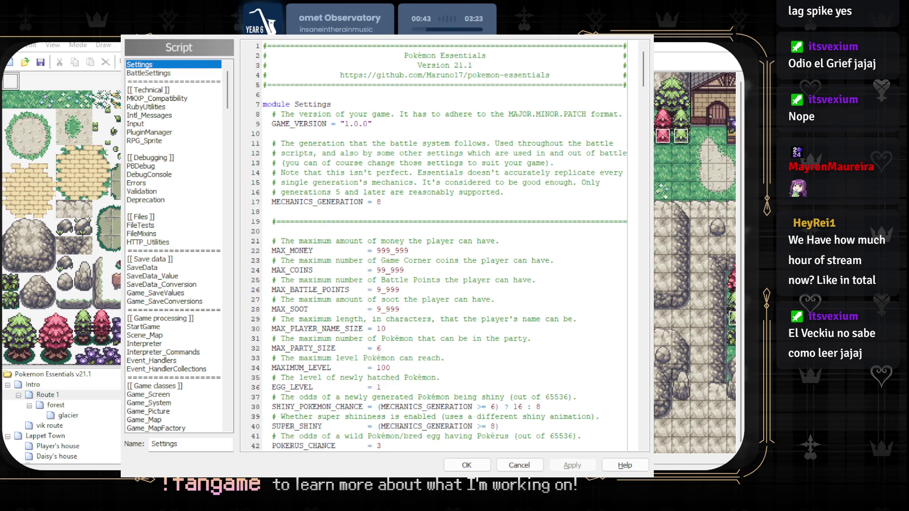
- Find UI_MysteryGift in the script list and open its MysteryGift module code
{"action": "scroll", "coordinate": [397, 253], "scroll_direction": "down", "scroll_amount": 9}
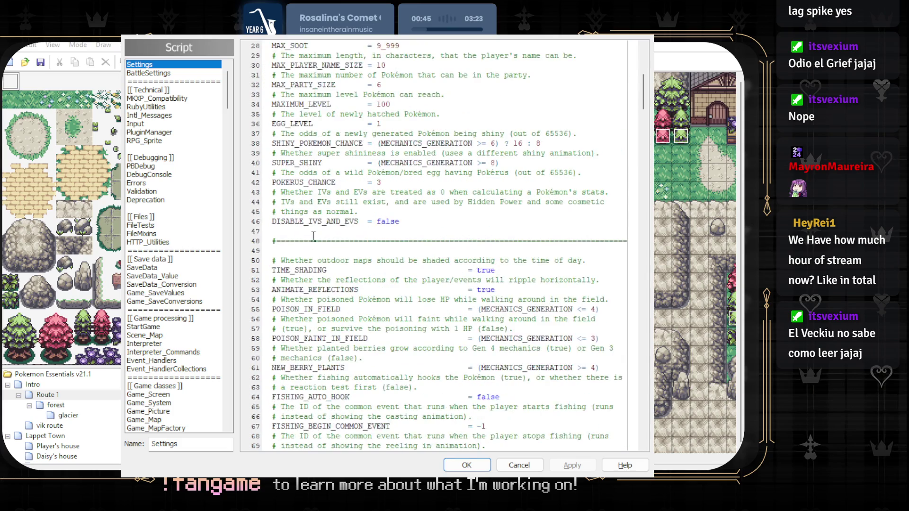
{"action": "scroll", "coordinate": [168, 283], "scroll_direction": "down", "scroll_amount": 10}
{"action": "left_click_drag", "start_coordinate": [231, 116], "coordinate": [231, 343]}
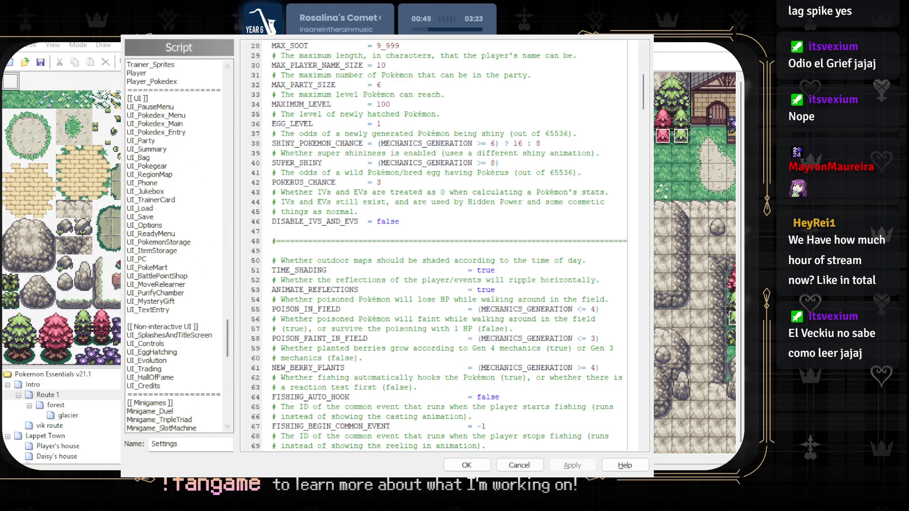
{"action": "left_click", "coordinate": [190, 301]}
{"action": "scroll", "coordinate": [204, 282], "scroll_direction": "down", "scroll_amount": 6}
{"action": "scroll", "coordinate": [205, 282], "scroll_direction": "down", "scroll_amount": 3}
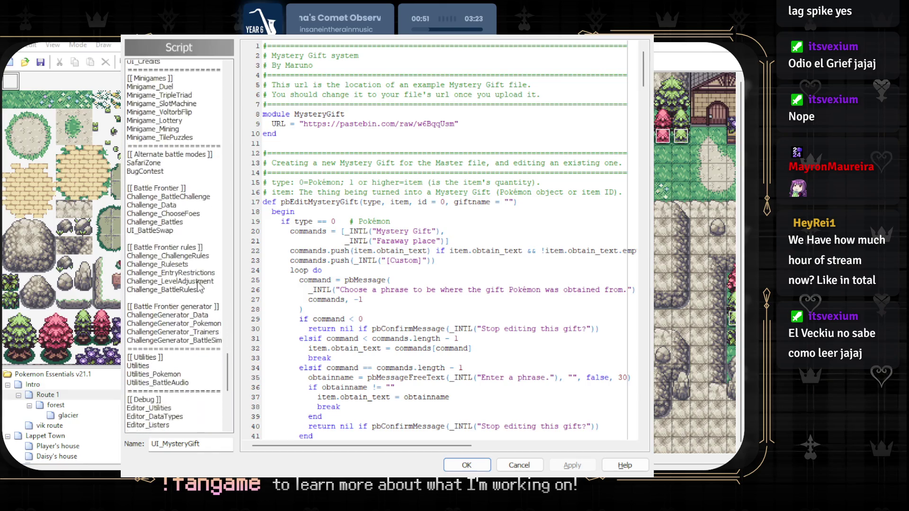
- Return the script list to the top and open the Game_Map script
{"action": "left_click_drag", "start_coordinate": [229, 374], "coordinate": [226, 76]}
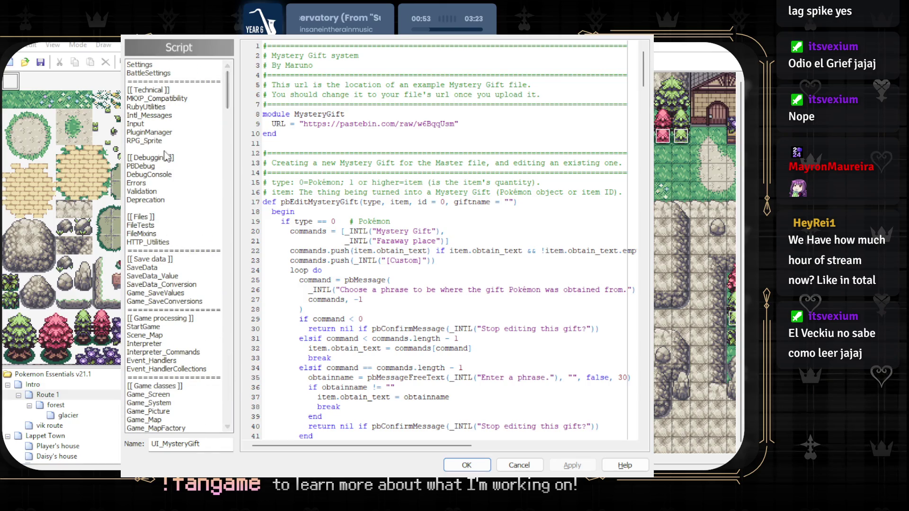
{"action": "scroll", "coordinate": [174, 298], "scroll_direction": "down", "scroll_amount": 2}
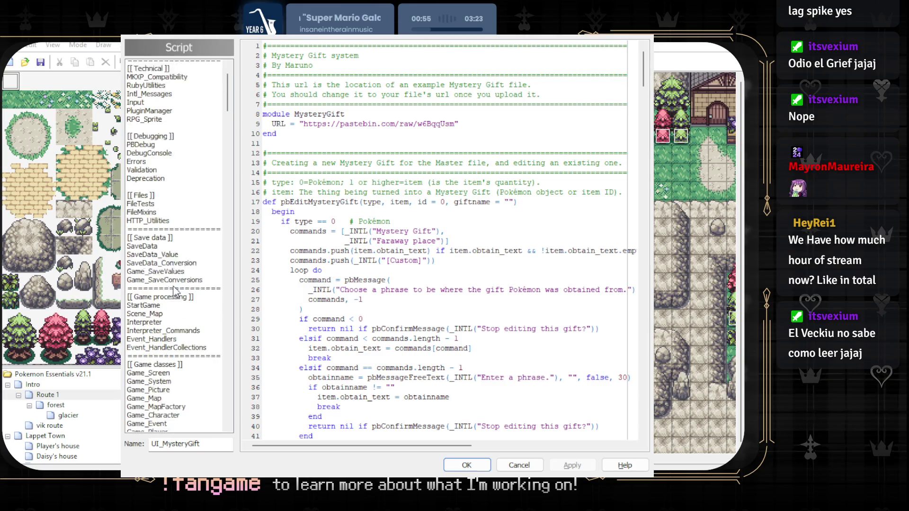
{"action": "left_click", "coordinate": [142, 369]}
- Browse down the script list with arrow and page keys to the Player script
{"action": "key", "text": "Down"}
{"action": "key", "text": "Down"}
{"action": "key", "text": "Down"}
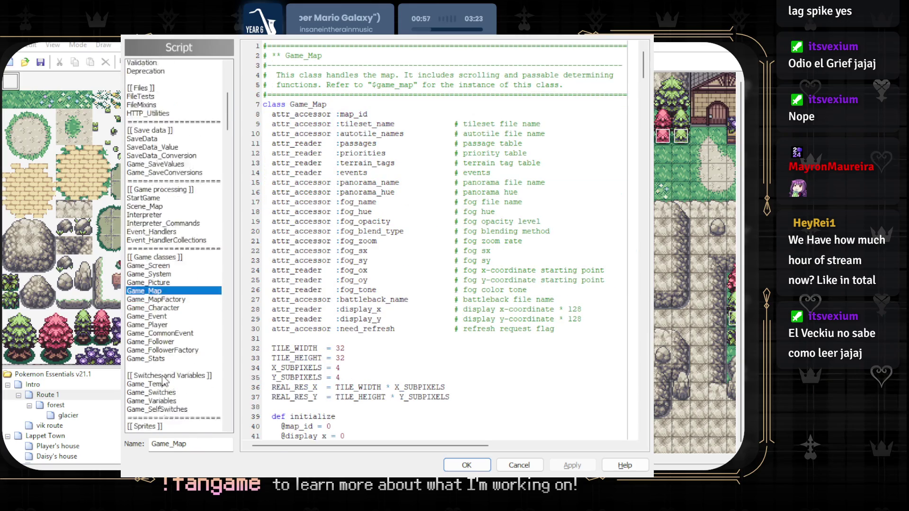
{"action": "key", "text": "Page_Down"}
{"action": "key", "text": "Page_Down"}
{"action": "key", "text": "Page_Down"}
{"action": "key", "text": "Page_Up"}
{"action": "key", "text": "Page_Up"}
{"action": "key", "text": "Page_Up"}
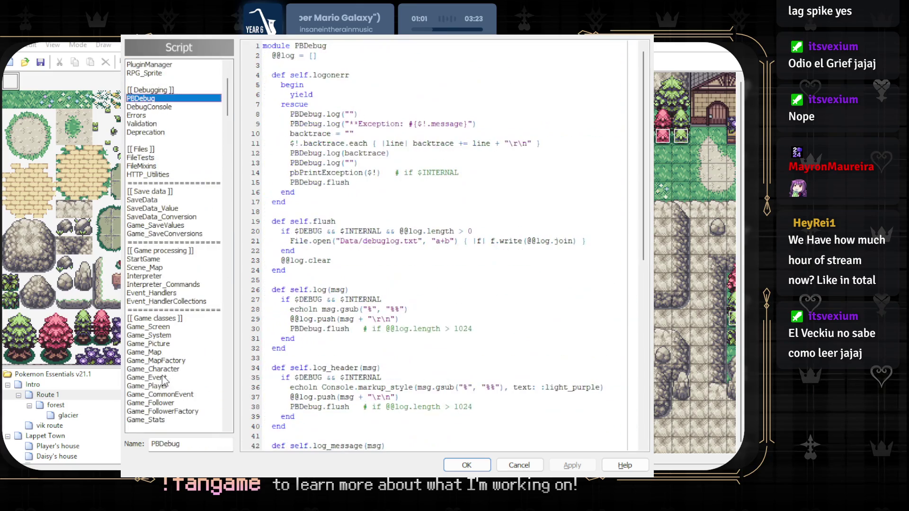
{"action": "key", "text": "Up"}
{"action": "key", "text": "Up"}
{"action": "key", "text": "Up"}
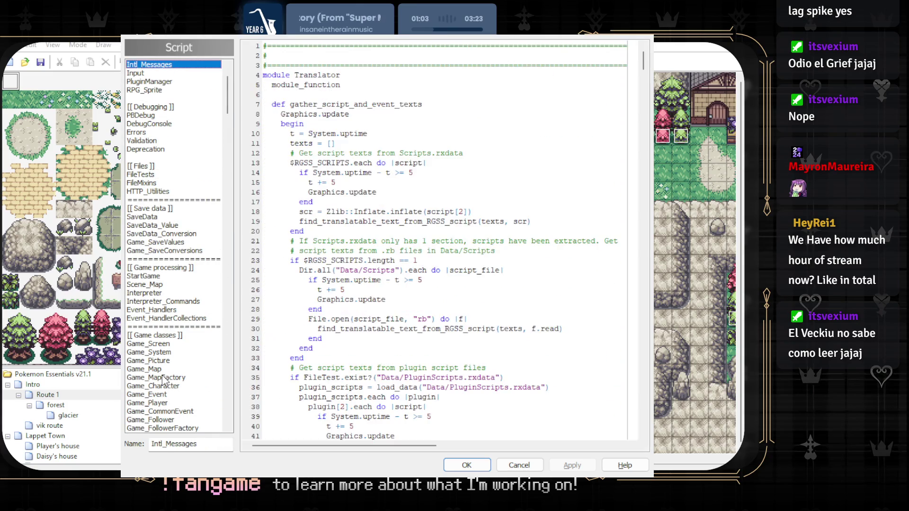
{"action": "key", "text": "Down"}
{"action": "key", "text": "Down"}
{"action": "key", "text": "Down"}
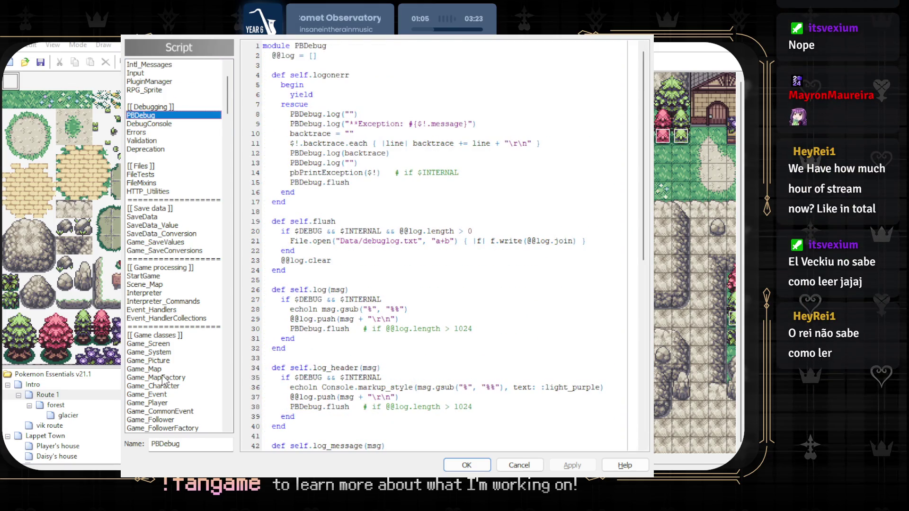
{"action": "key", "text": "Page_Down"}
{"action": "key", "text": "Page_Down"}
{"action": "key", "text": "Page_Down"}
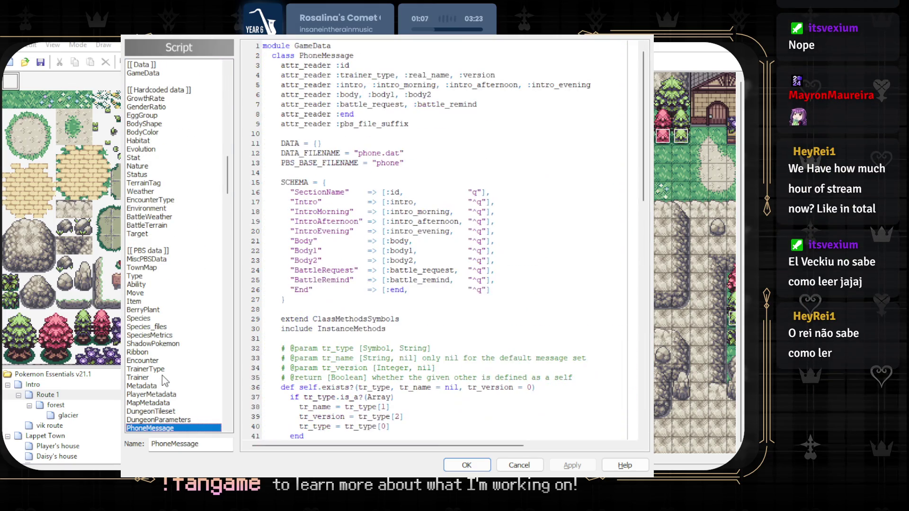
{"action": "key", "text": "Page_Down"}
{"action": "key", "text": "Page_Down"}
{"action": "key", "text": "Page_Down"}
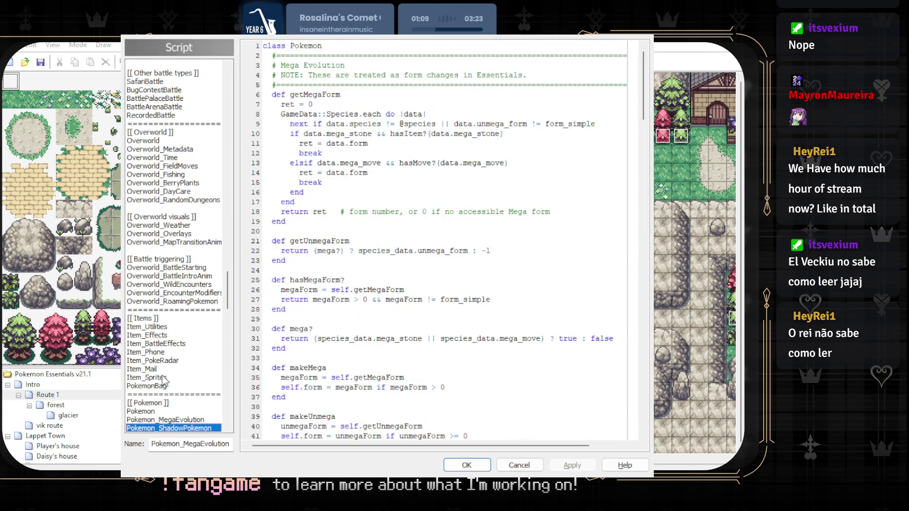
{"action": "key", "text": "Down"}
{"action": "key", "text": "Down"}
{"action": "key", "text": "Down"}
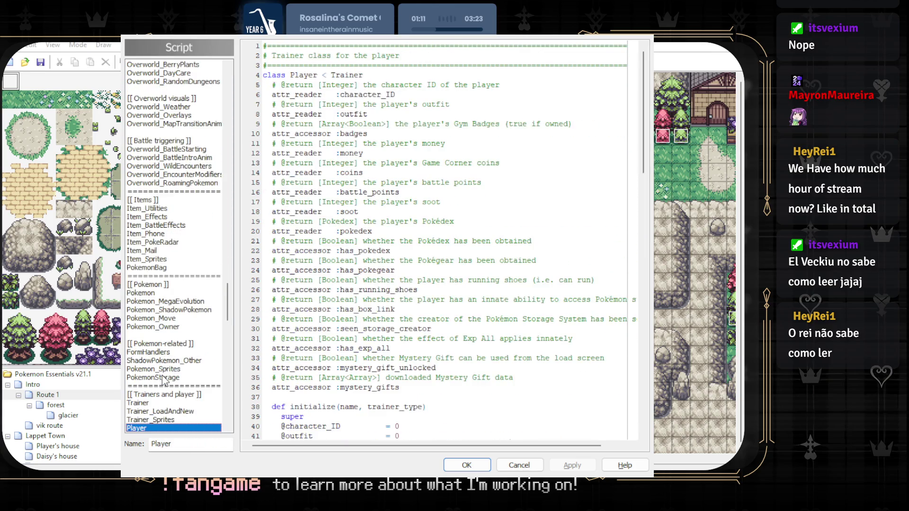
{"action": "key", "text": "Down"}
{"action": "key", "text": "Up"}
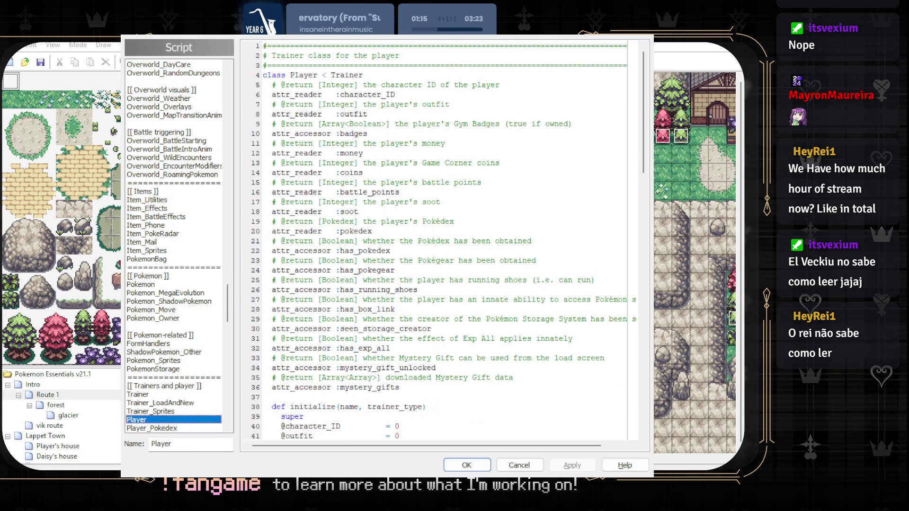
- Read down through the Player script's attribute definitions
{"action": "scroll", "coordinate": [351, 272], "scroll_direction": "down", "scroll_amount": 10}
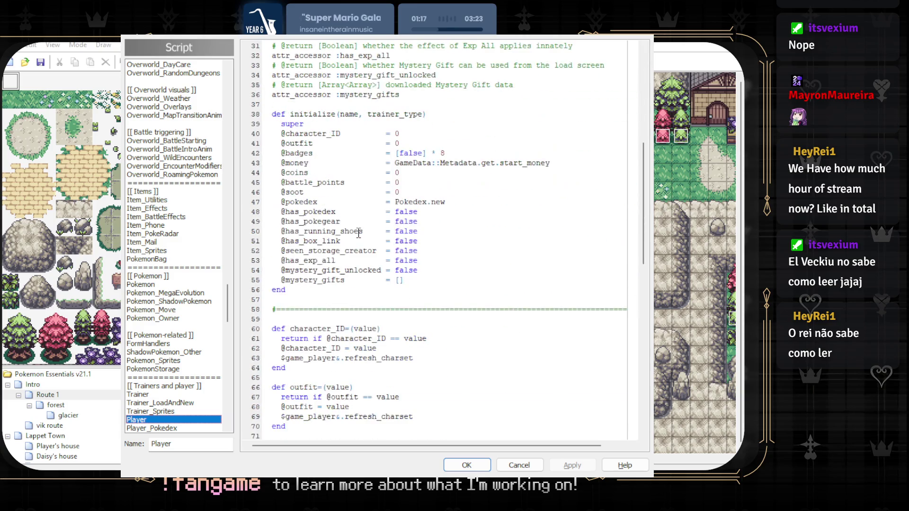
{"action": "scroll", "coordinate": [359, 233], "scroll_direction": "down", "scroll_amount": 4}
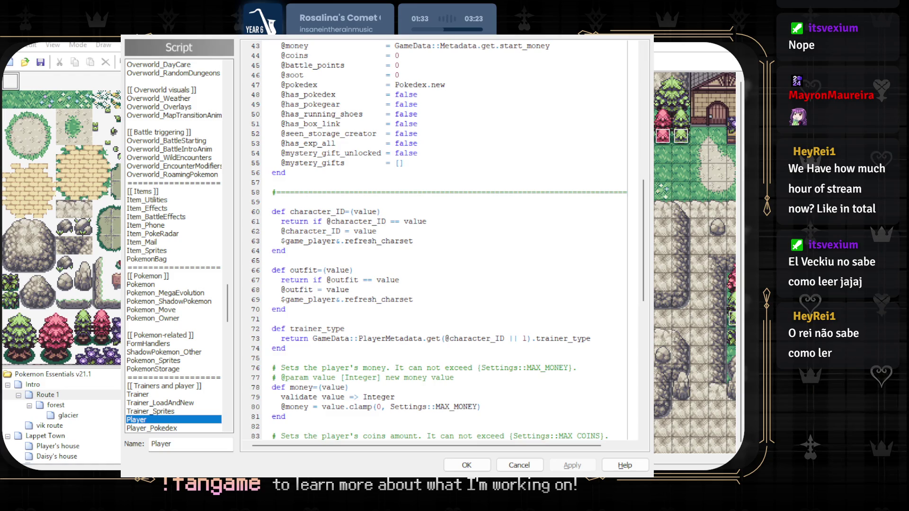
{"action": "scroll", "coordinate": [445, 237], "scroll_direction": "down", "scroll_amount": 7}
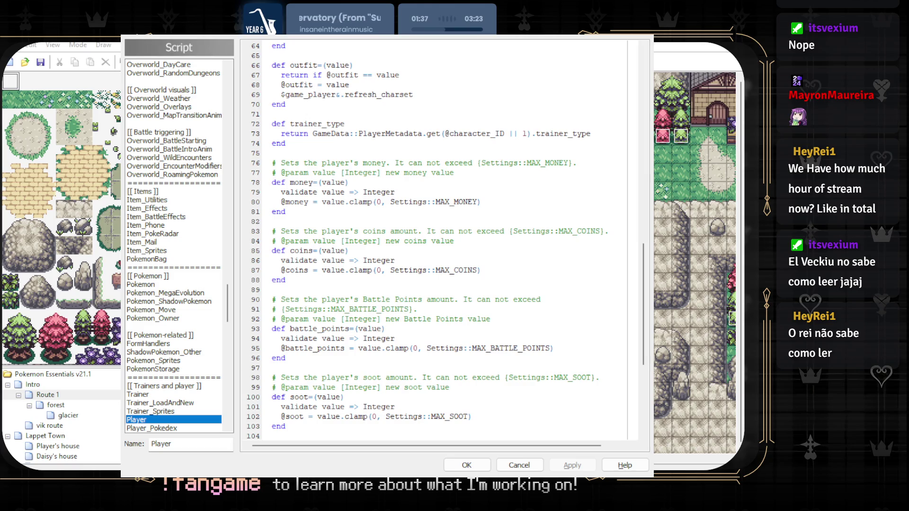
{"action": "scroll", "coordinate": [445, 236], "scroll_direction": "down", "scroll_amount": 1}
{"action": "scroll", "coordinate": [445, 237], "scroll_direction": "up", "scroll_amount": 13}
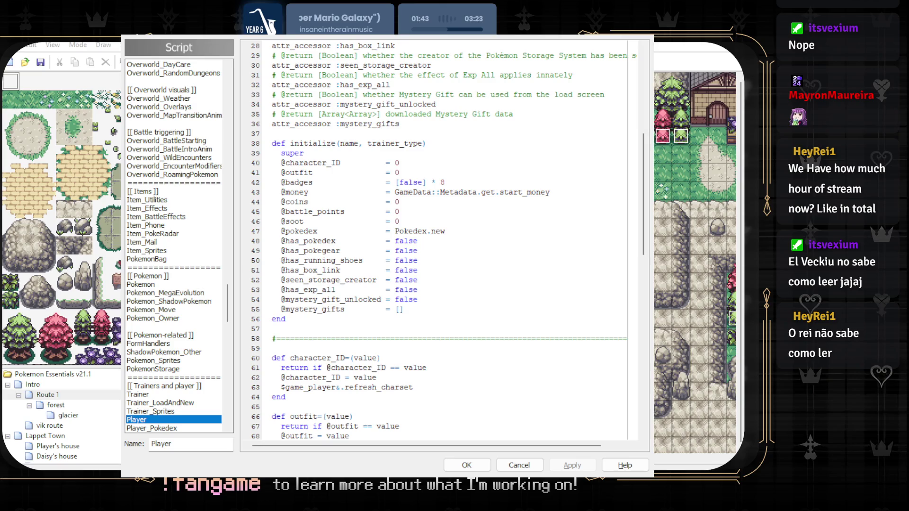
{"action": "scroll", "coordinate": [445, 237], "scroll_direction": "up", "scroll_amount": 9}
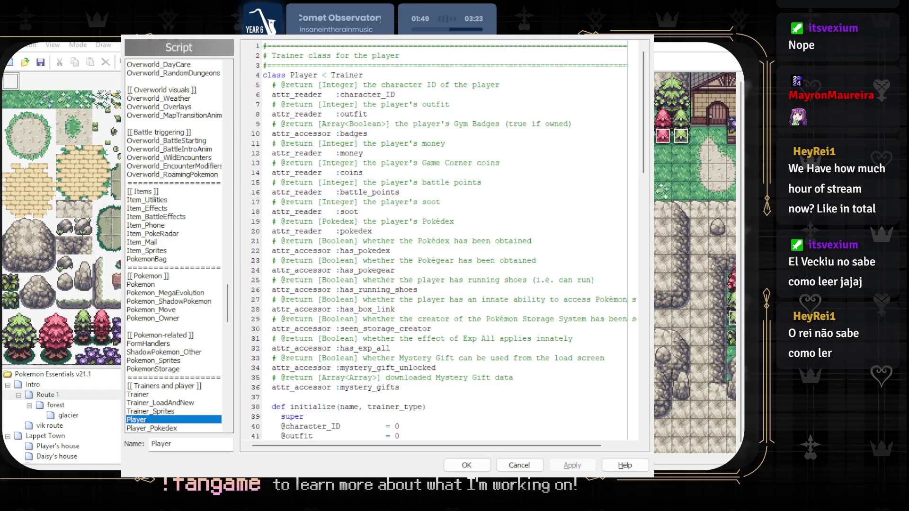
{"action": "scroll", "coordinate": [445, 236], "scroll_direction": "down", "scroll_amount": 4}
{"action": "scroll", "coordinate": [446, 237], "scroll_direction": "down", "scroll_amount": 8}
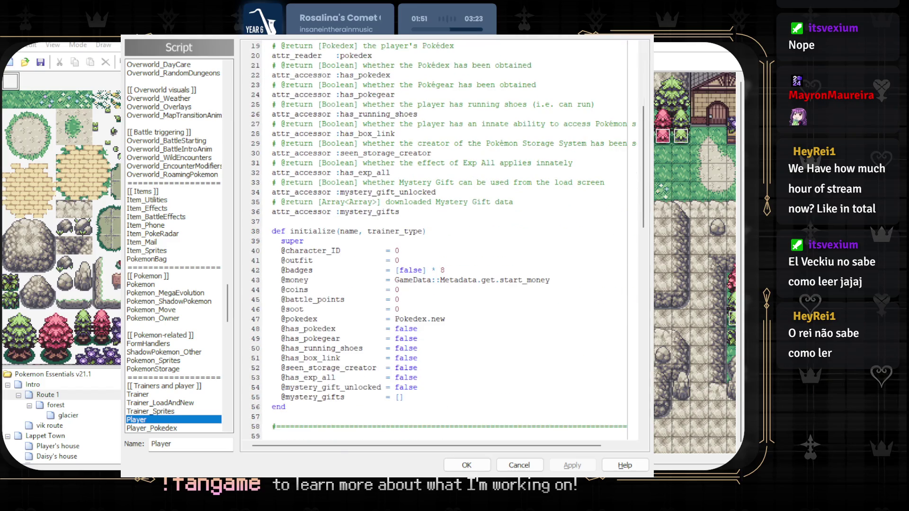
{"action": "scroll", "coordinate": [445, 237], "scroll_direction": "down", "scroll_amount": 1}
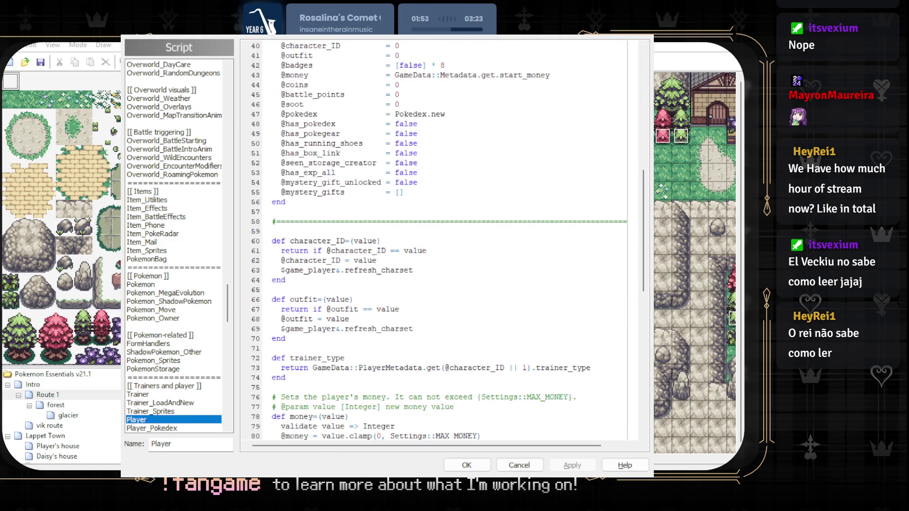
{"action": "scroll", "coordinate": [445, 236], "scroll_direction": "down", "scroll_amount": 2}
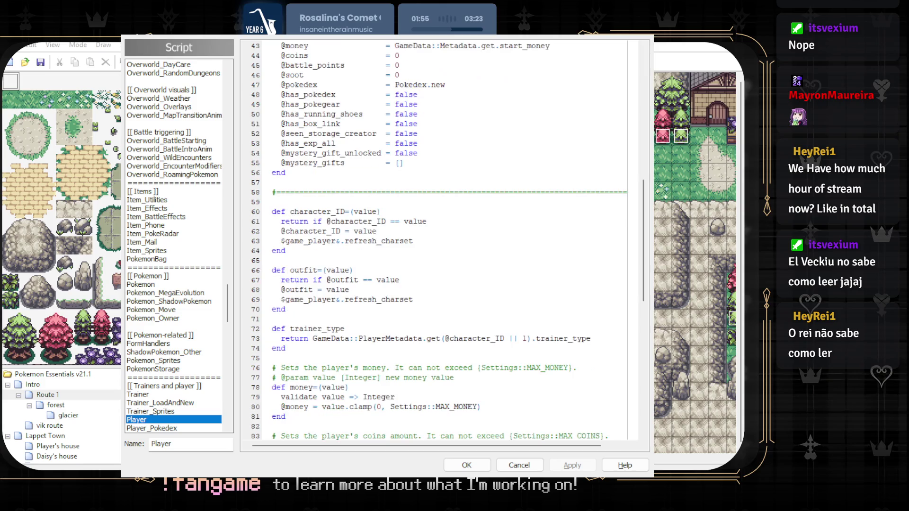
{"action": "scroll", "coordinate": [445, 237], "scroll_direction": "down", "scroll_amount": 2}
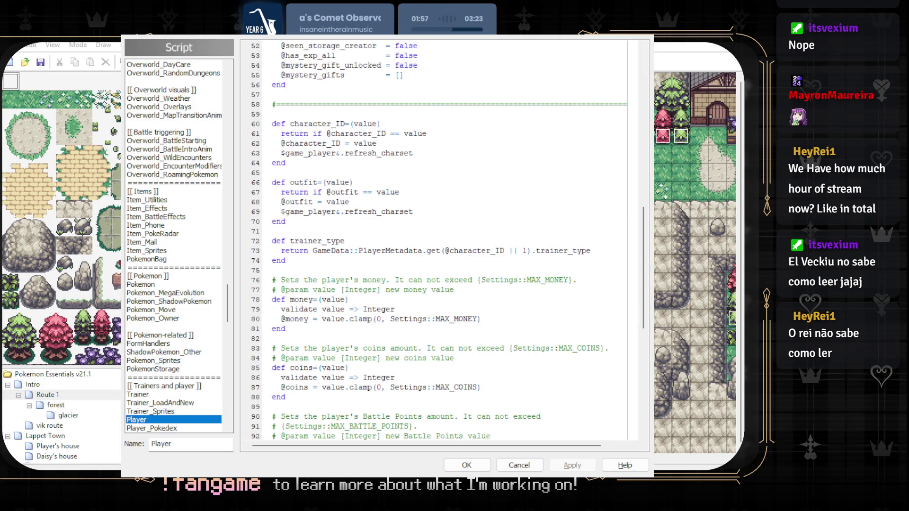
{"action": "left_click_drag", "start_coordinate": [313, 280], "coordinate": [376, 279]}
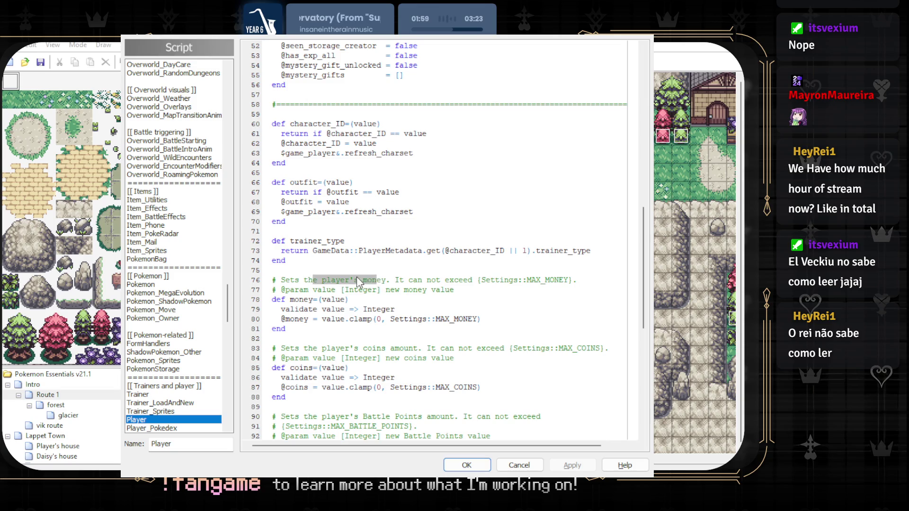
{"action": "scroll", "coordinate": [353, 279], "scroll_direction": "down", "scroll_amount": 1}
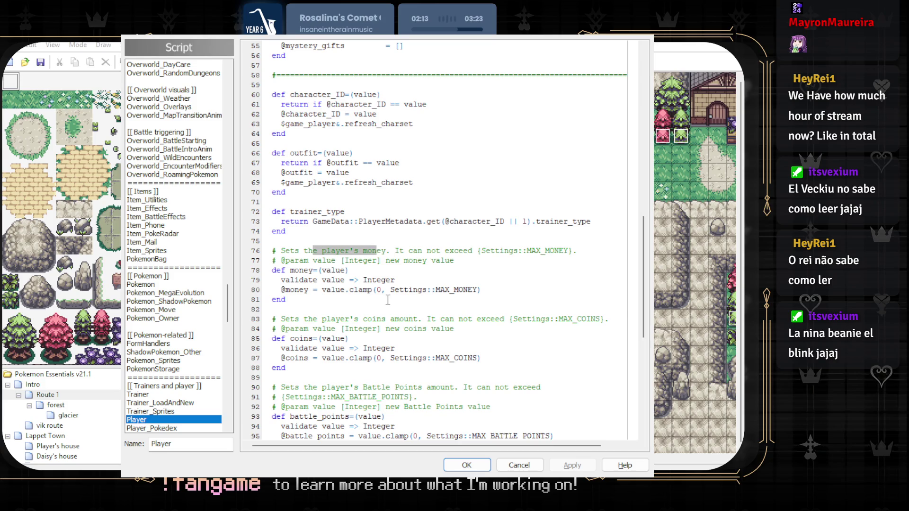
- Continue past the money, coins, Battle Points and soot setters to the Pokédex helpers
{"action": "left_click", "coordinate": [391, 299]}
{"action": "scroll", "coordinate": [394, 299], "scroll_direction": "down", "scroll_amount": 1}
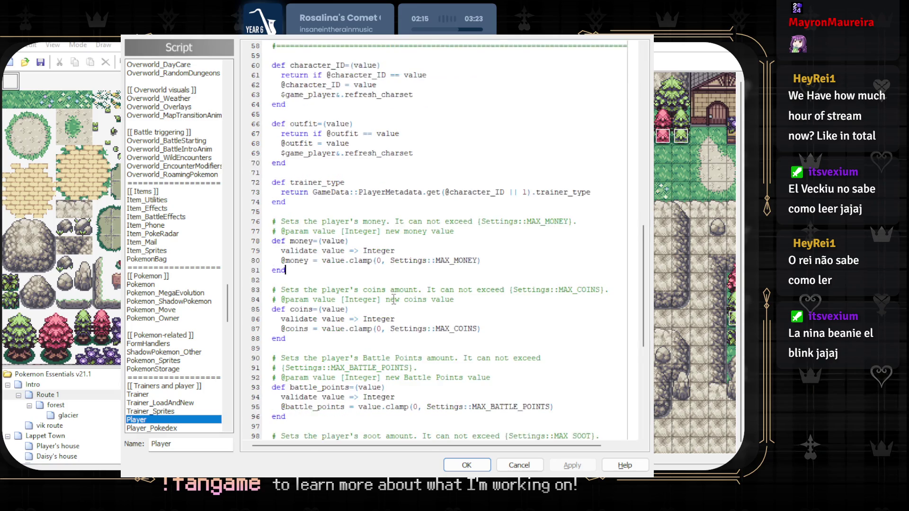
{"action": "scroll", "coordinate": [394, 299], "scroll_direction": "down", "scroll_amount": 1}
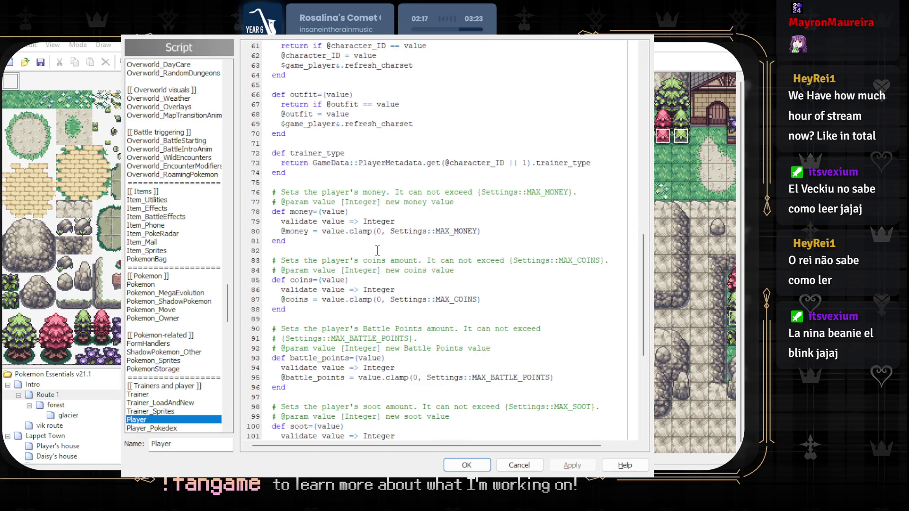
{"action": "scroll", "coordinate": [388, 254], "scroll_direction": "down", "scroll_amount": 2}
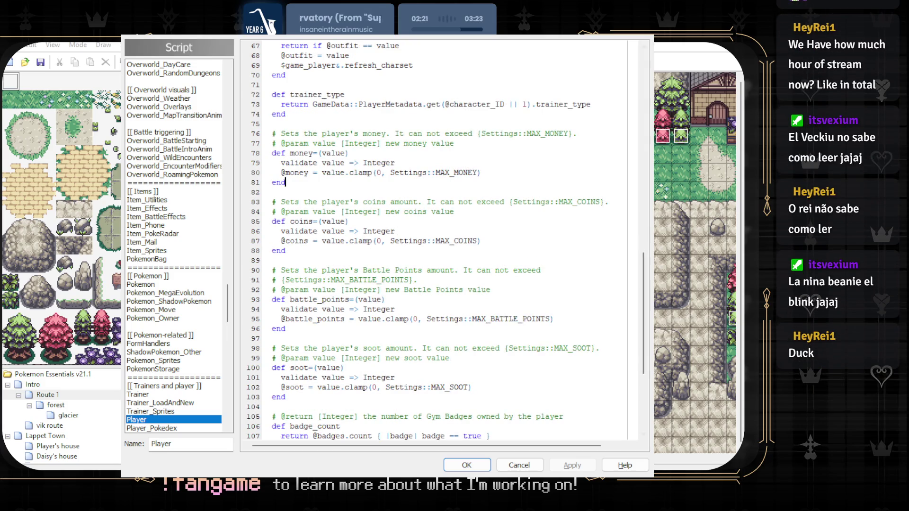
{"action": "left_click", "coordinate": [362, 299]}
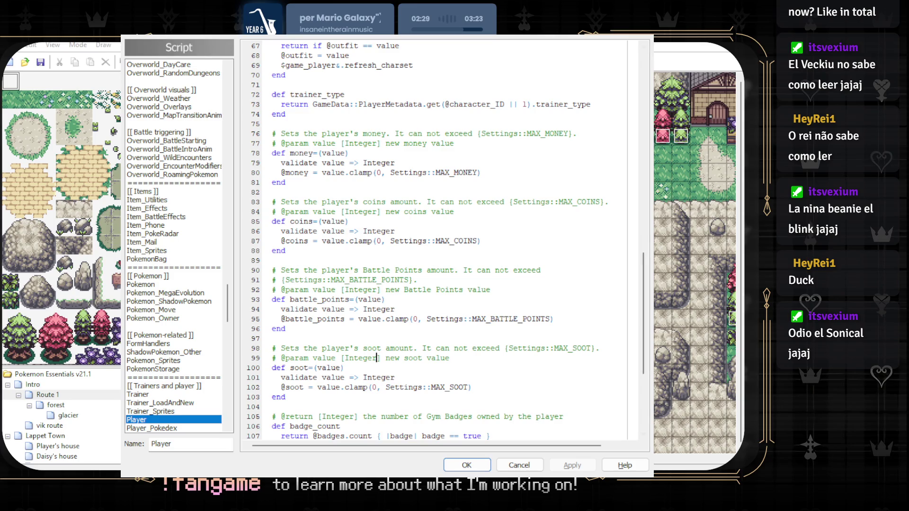
{"action": "scroll", "coordinate": [311, 322], "scroll_direction": "down", "scroll_amount": 3}
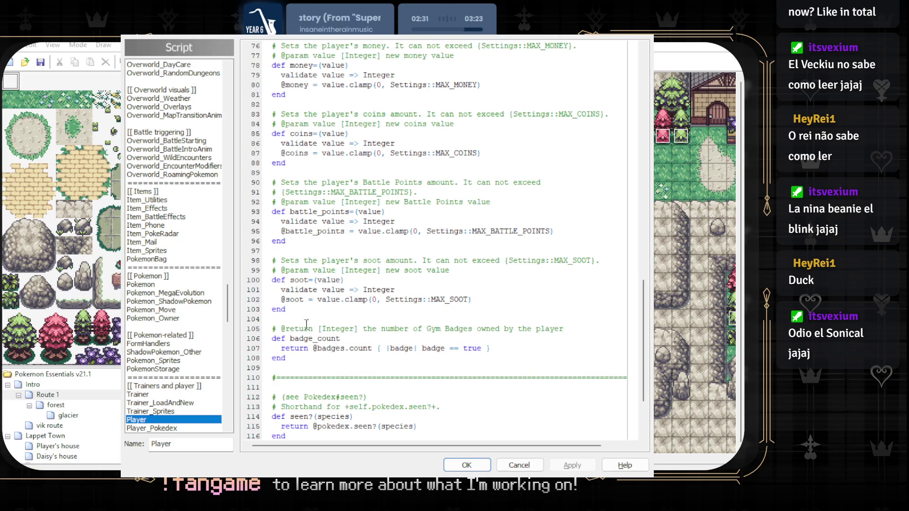
{"action": "scroll", "coordinate": [402, 351], "scroll_direction": "down", "scroll_amount": 1}
{"action": "scroll", "coordinate": [401, 351], "scroll_direction": "down", "scroll_amount": 2}
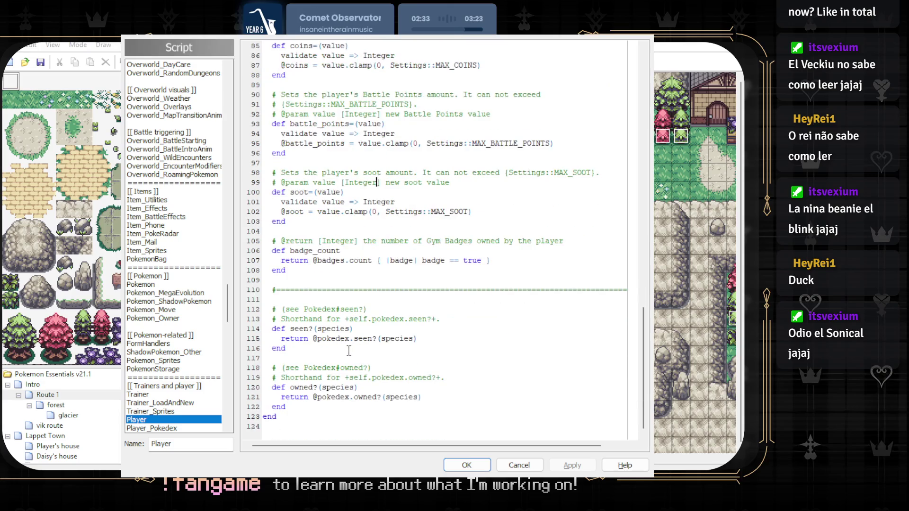
{"action": "scroll", "coordinate": [171, 398], "scroll_direction": "down", "scroll_amount": 1}
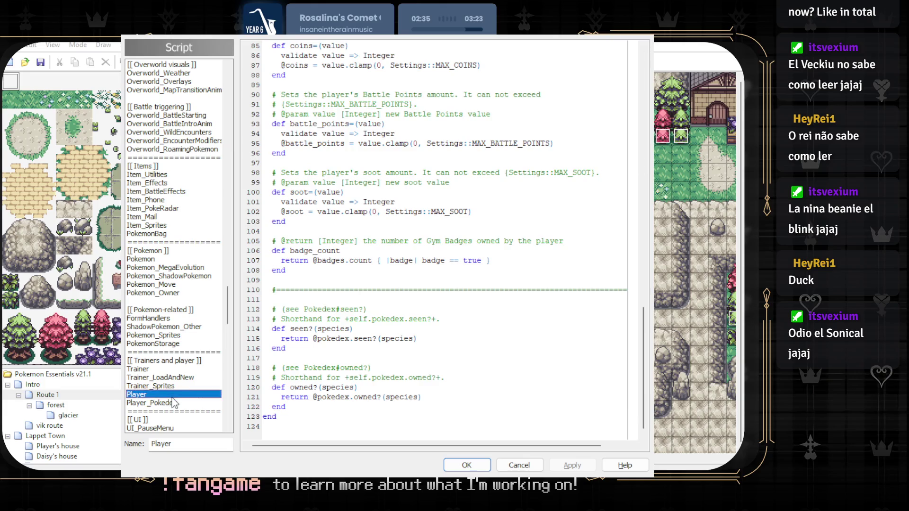
- Open Player_Pokedex and bring the Things I Added scripts at the list's bottom into view
{"action": "left_click", "coordinate": [171, 402]}
{"action": "scroll", "coordinate": [162, 423], "scroll_direction": "down", "scroll_amount": 8}
{"action": "scroll", "coordinate": [157, 380], "scroll_direction": "down", "scroll_amount": 5}
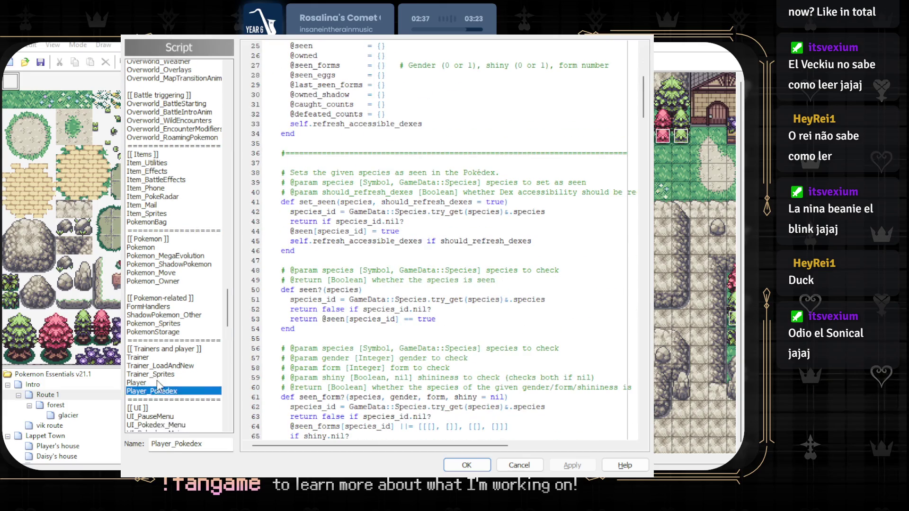
{"action": "mouse_move", "coordinate": [221, 318]}
{"action": "left_mouse_down"}
{"action": "mouse_move", "coordinate": [223, 364]}
{"action": "mouse_move", "coordinate": [210, 401]}
{"action": "left_mouse_up"}
{"action": "scroll", "coordinate": [209, 398], "scroll_direction": "down", "scroll_amount": 4}
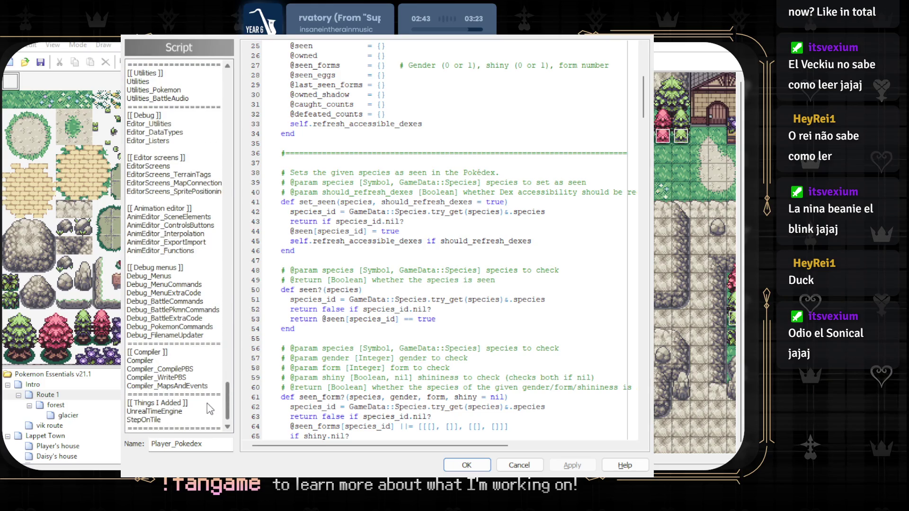
- Open StepOnTile and read through its grass and gravel footstep sound code
{"action": "left_click", "coordinate": [203, 409]}
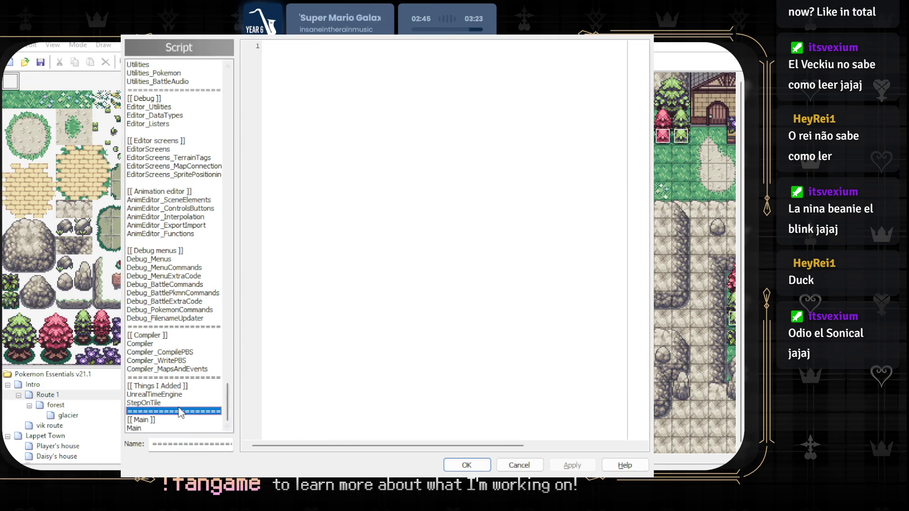
{"action": "left_click", "coordinate": [179, 404]}
{"action": "scroll", "coordinate": [342, 241], "scroll_direction": "down", "scroll_amount": 10}
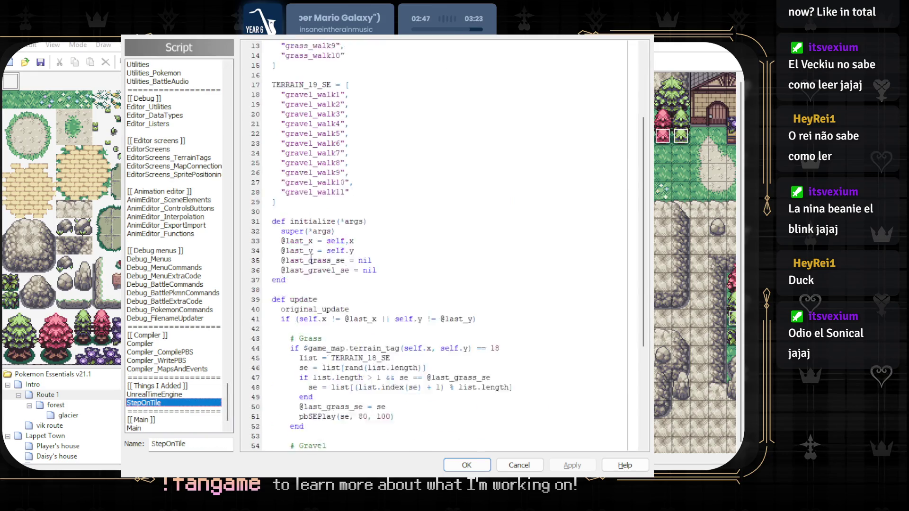
{"action": "scroll", "coordinate": [311, 260], "scroll_direction": "up", "scroll_amount": 10}
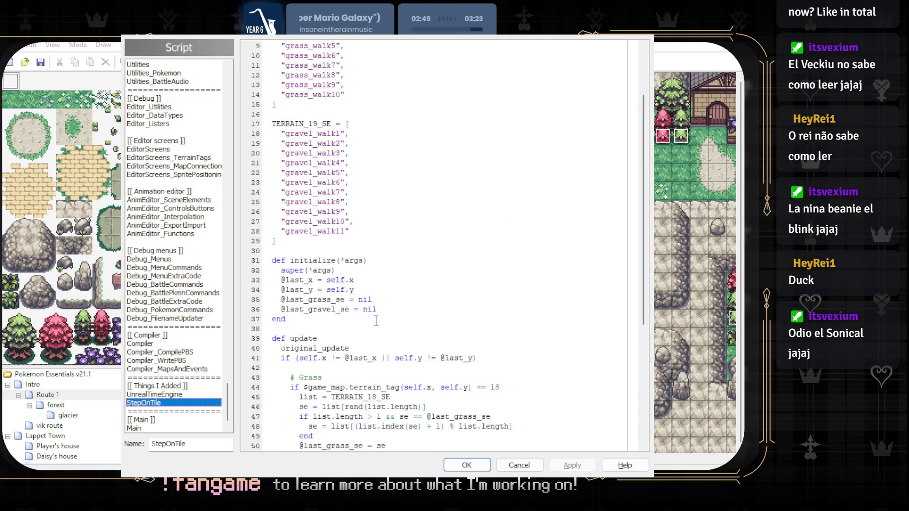
{"action": "scroll", "coordinate": [397, 117], "scroll_direction": "down", "scroll_amount": 10}
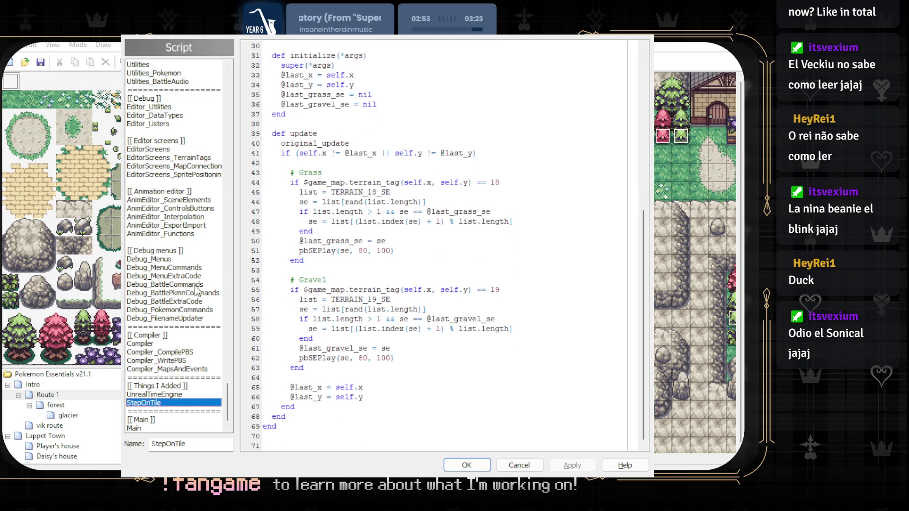
{"action": "scroll", "coordinate": [227, 398], "scroll_direction": "up", "scroll_amount": 1}
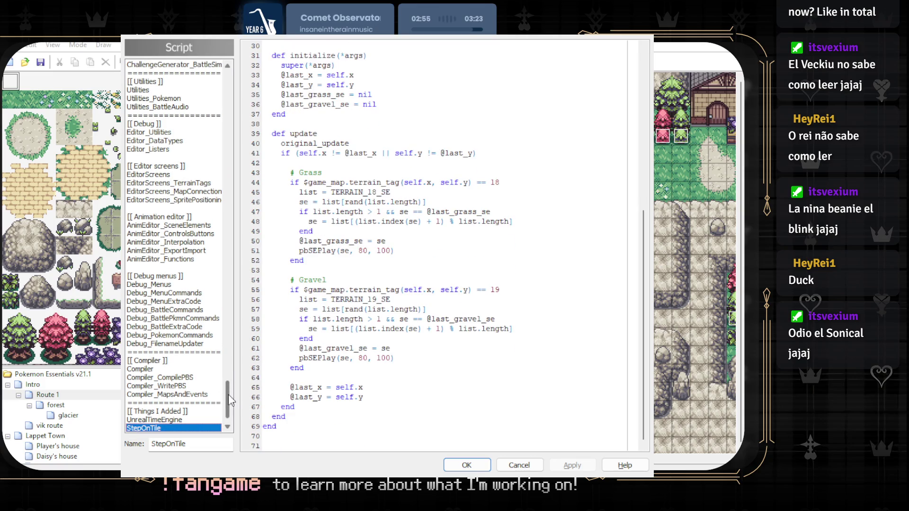
{"action": "left_click_drag", "start_coordinate": [228, 398], "coordinate": [211, 76]}
- Look through the BattleSettings, Input and PluginManager scripts at the top of the list
{"action": "left_click", "coordinate": [151, 73]}
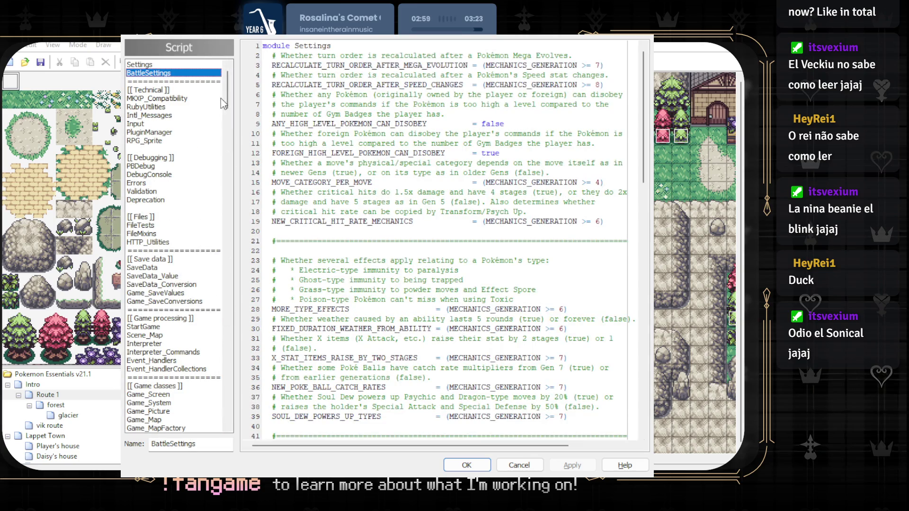
{"action": "left_click", "coordinate": [148, 98]}
{"action": "left_click", "coordinate": [151, 115]}
{"action": "left_click", "coordinate": [156, 124]}
{"action": "left_click", "coordinate": [160, 132]}
- Scroll down the script list and open the Game_Player script
{"action": "scroll", "coordinate": [160, 137], "scroll_direction": "down", "scroll_amount": 3}
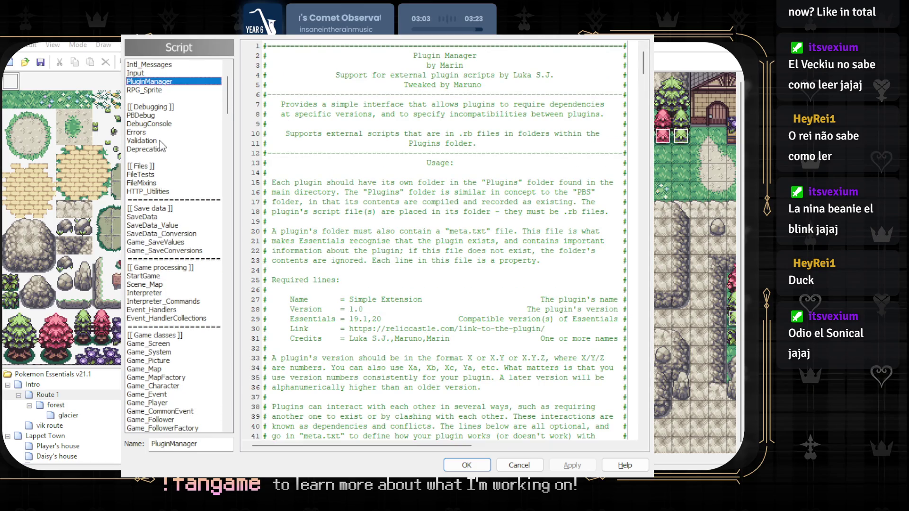
{"action": "scroll", "coordinate": [159, 142], "scroll_direction": "down", "scroll_amount": 2}
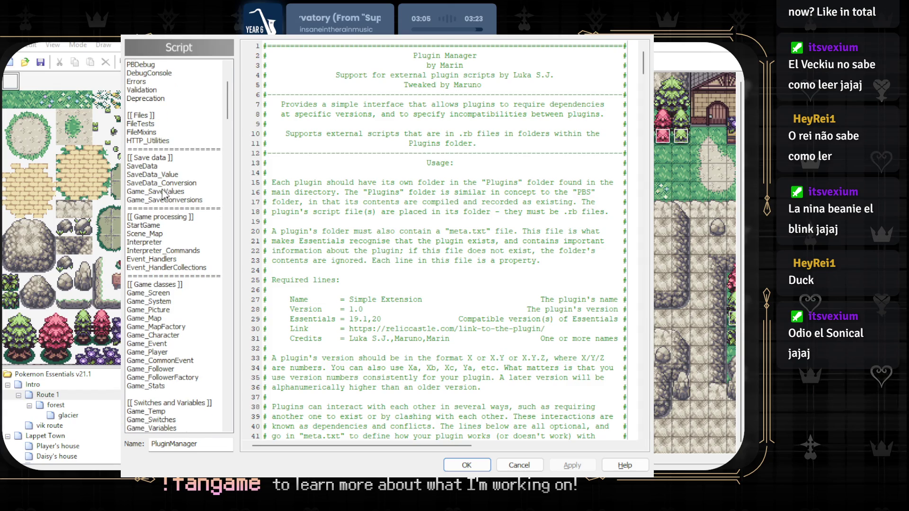
{"action": "scroll", "coordinate": [164, 192], "scroll_direction": "down", "scroll_amount": 1}
{"action": "scroll", "coordinate": [175, 209], "scroll_direction": "down", "scroll_amount": 1}
{"action": "scroll", "coordinate": [165, 246], "scroll_direction": "down", "scroll_amount": 1}
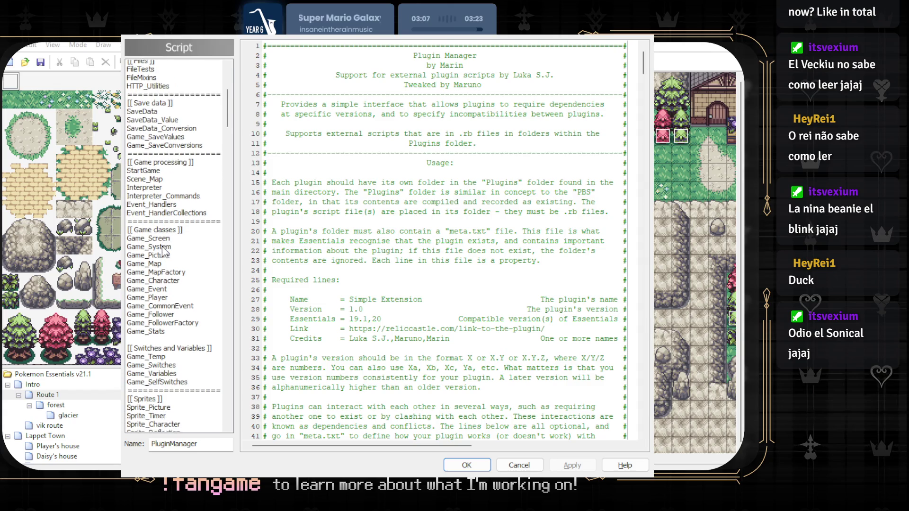
{"action": "left_click", "coordinate": [161, 302]}
{"action": "left_click", "coordinate": [163, 294]}
{"action": "left_click", "coordinate": [164, 277]}
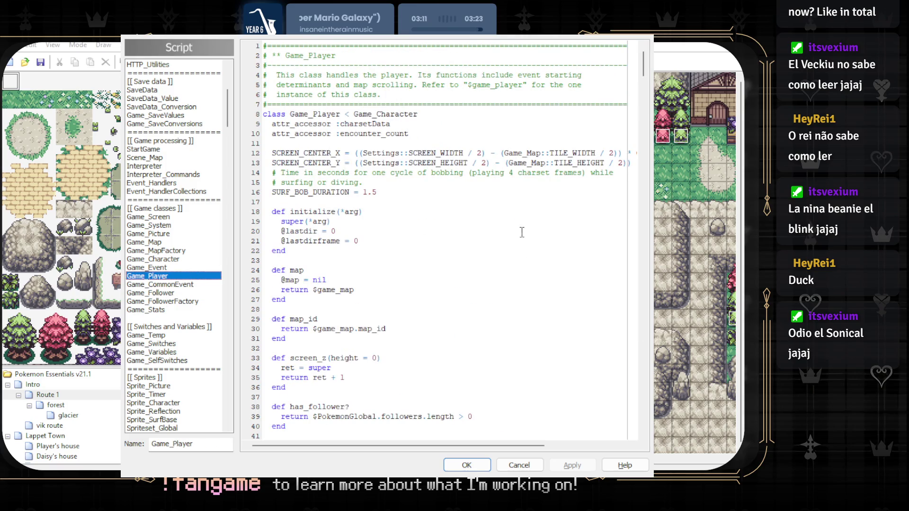
{"action": "scroll", "coordinate": [307, 207], "scroll_direction": "down", "scroll_amount": 1}
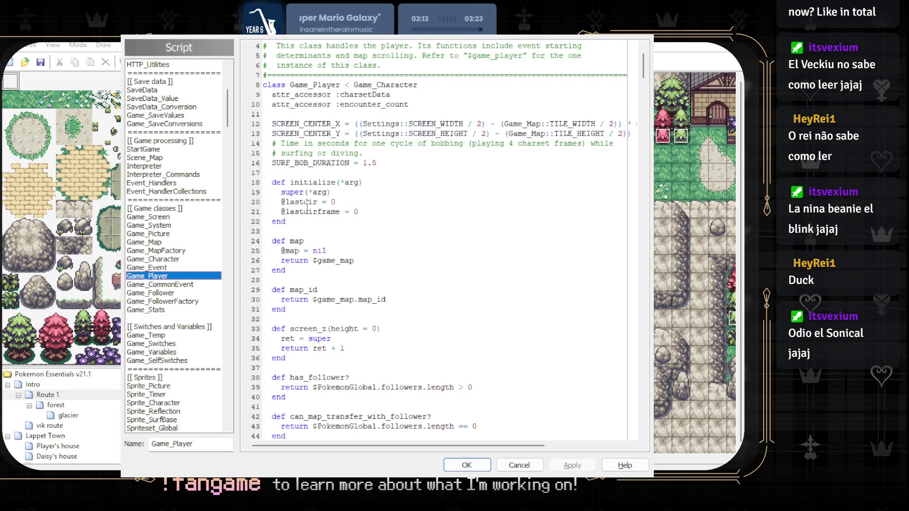
{"action": "scroll", "coordinate": [307, 207], "scroll_direction": "down", "scroll_amount": 1}
{"action": "scroll", "coordinate": [310, 220], "scroll_direction": "down", "scroll_amount": 2}
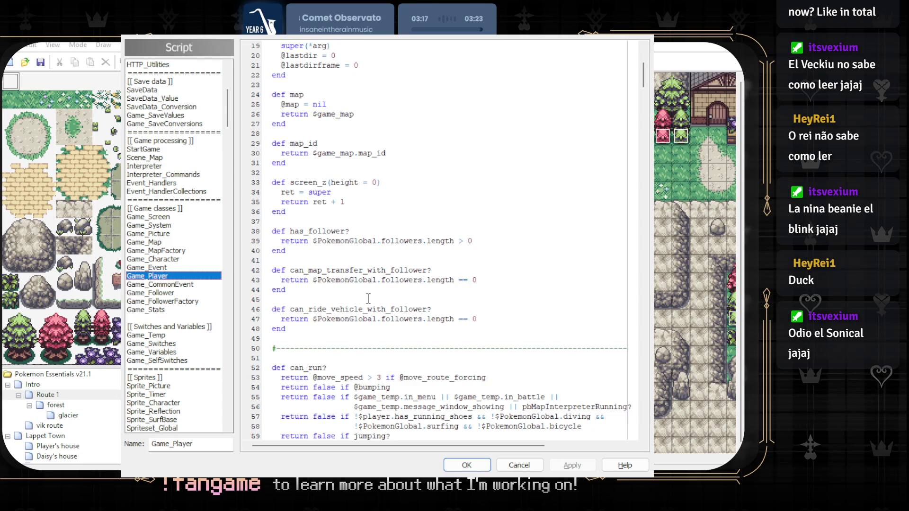
{"action": "scroll", "coordinate": [369, 295], "scroll_direction": "down", "scroll_amount": 4}
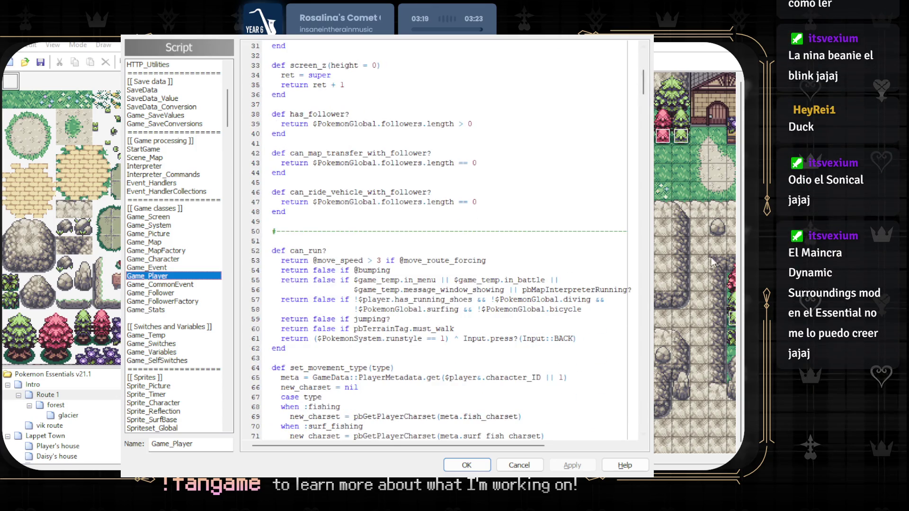
{"action": "key", "text": "Tab"}
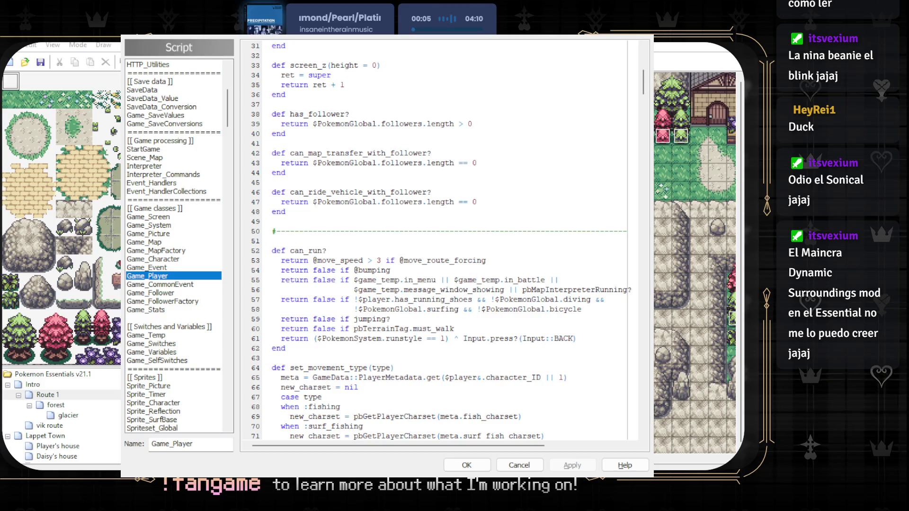
{"action": "scroll", "coordinate": [357, 260], "scroll_direction": "down", "scroll_amount": 9}
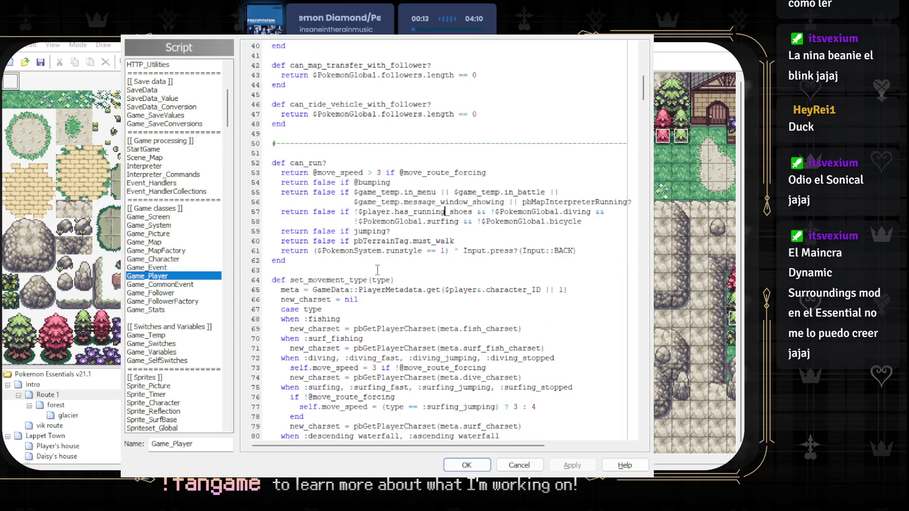
{"action": "scroll", "coordinate": [357, 260], "scroll_direction": "down", "scroll_amount": 2}
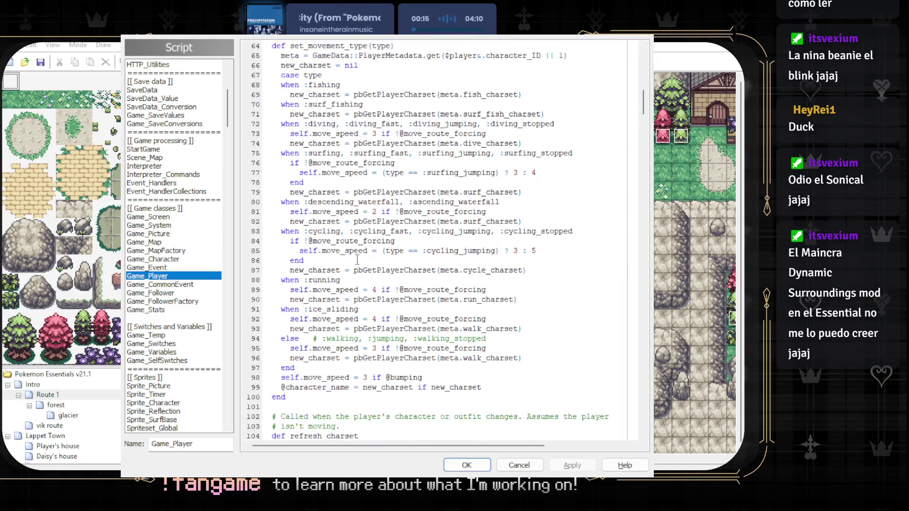
{"action": "left_click_drag", "start_coordinate": [446, 348], "coordinate": [305, 341]}
{"action": "left_click", "coordinate": [279, 348]}
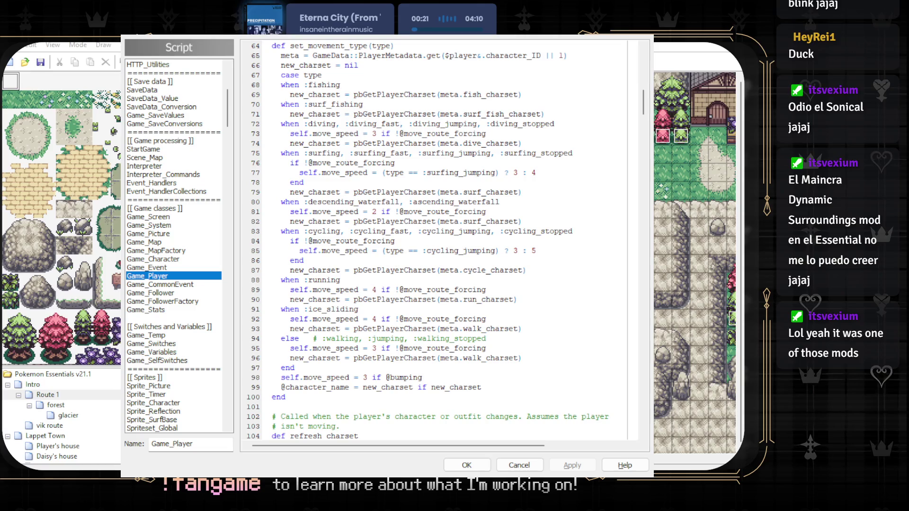
{"action": "scroll", "coordinate": [422, 300], "scroll_direction": "down", "scroll_amount": 1}
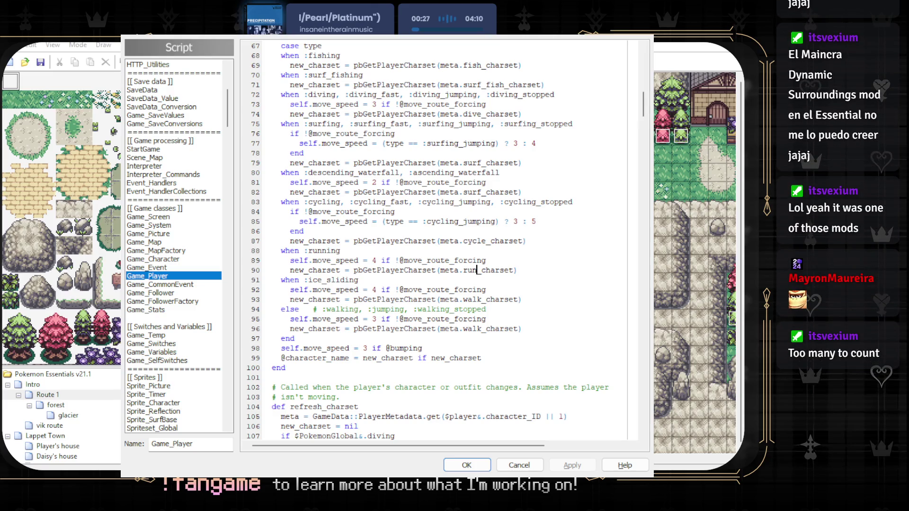
{"action": "scroll", "coordinate": [416, 281], "scroll_direction": "down", "scroll_amount": 2}
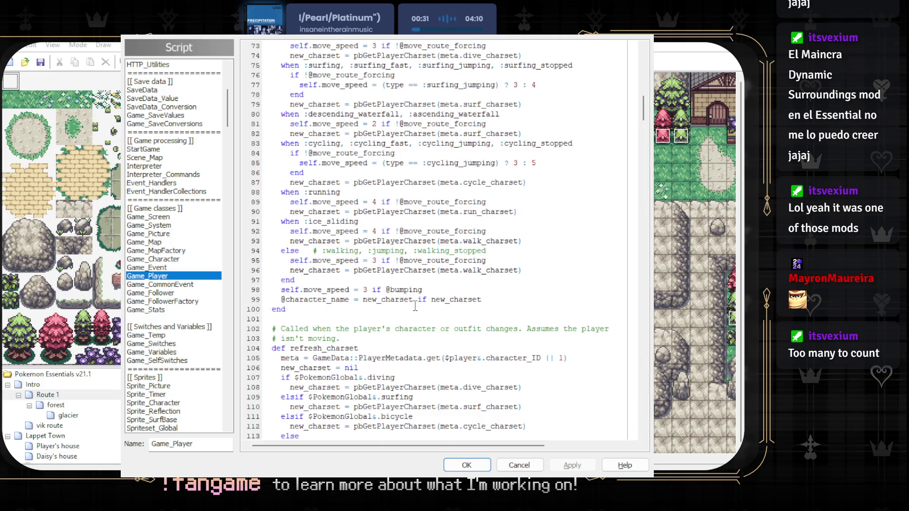
{"action": "scroll", "coordinate": [415, 306], "scroll_direction": "down", "scroll_amount": 3}
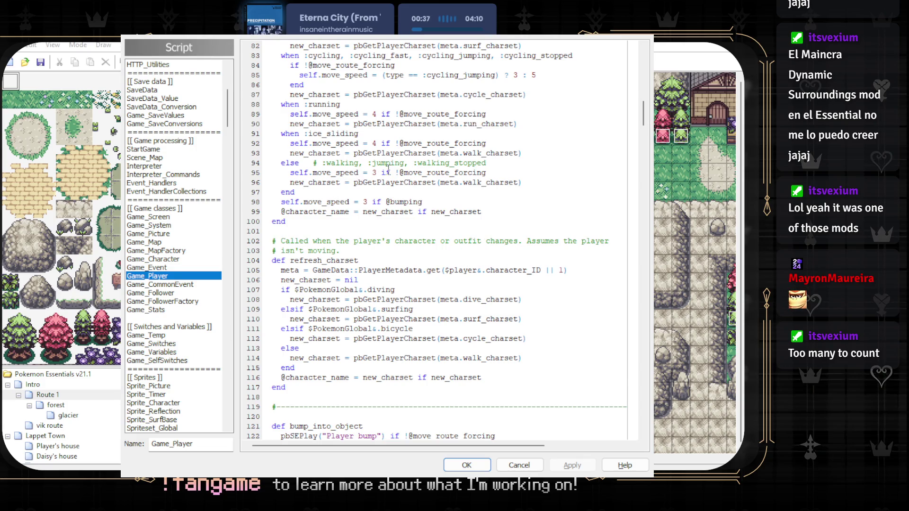
{"action": "scroll", "coordinate": [388, 168], "scroll_direction": "down", "scroll_amount": 7}
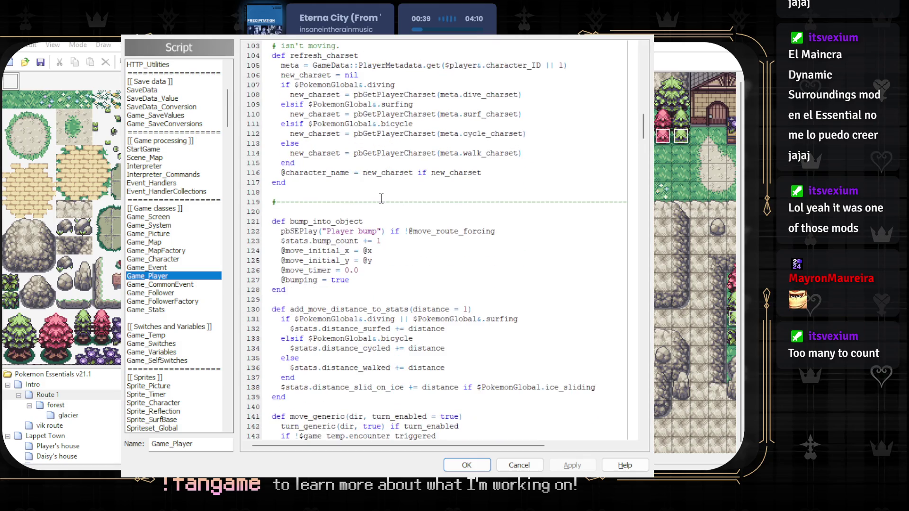
{"action": "scroll", "coordinate": [381, 198], "scroll_direction": "down", "scroll_amount": 3}
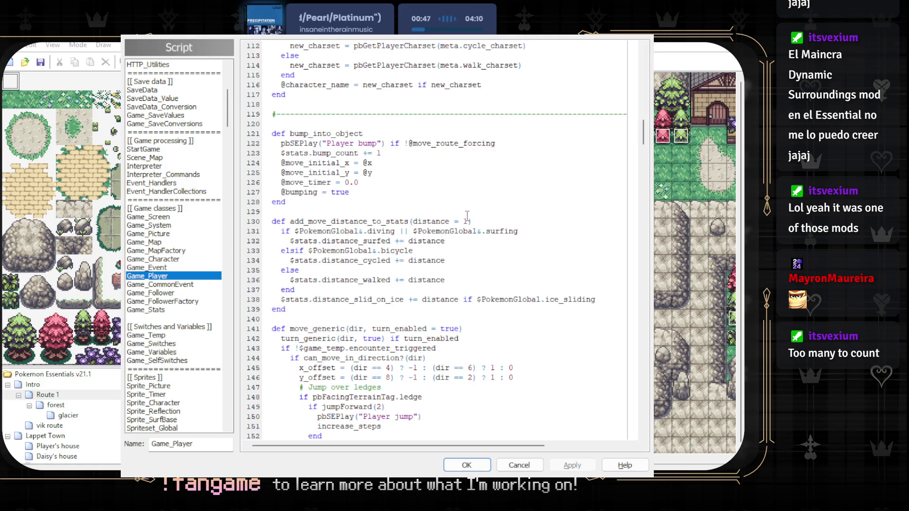
{"action": "scroll", "coordinate": [440, 289], "scroll_direction": "down", "scroll_amount": 2}
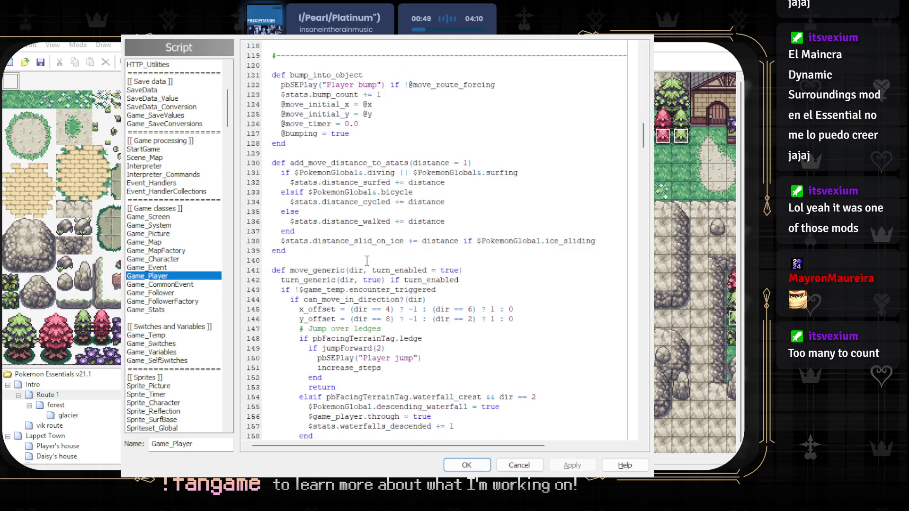
{"action": "scroll", "coordinate": [365, 269], "scroll_direction": "down", "scroll_amount": 2}
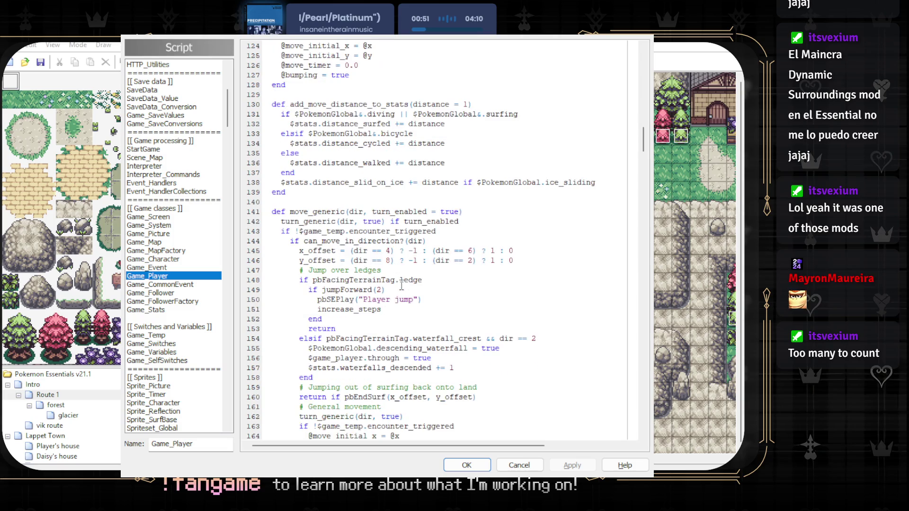
{"action": "scroll", "coordinate": [412, 280], "scroll_direction": "down", "scroll_amount": 1}
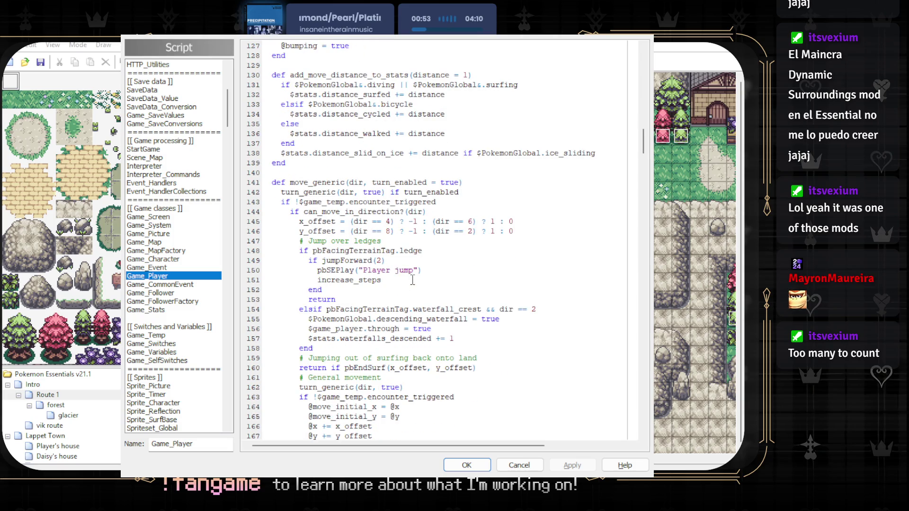
{"action": "scroll", "coordinate": [412, 280], "scroll_direction": "down", "scroll_amount": 4}
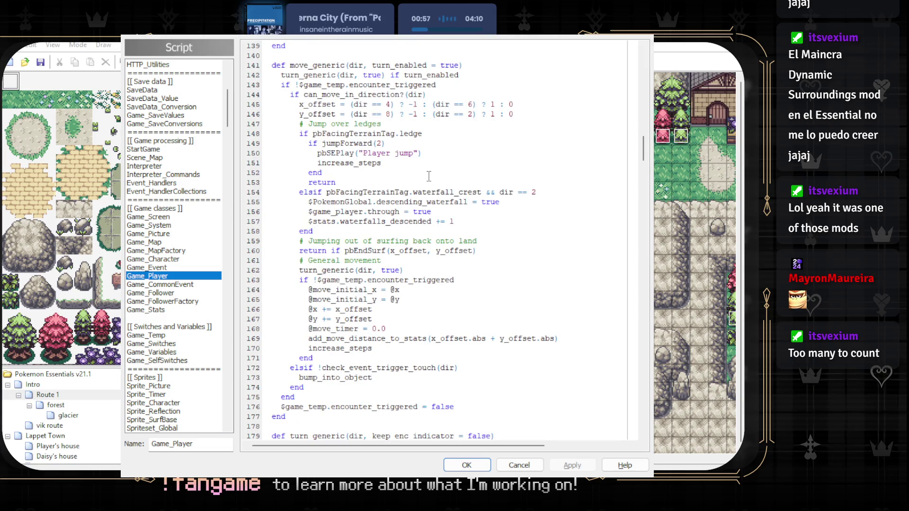
{"action": "scroll", "coordinate": [429, 176], "scroll_direction": "down", "scroll_amount": 2}
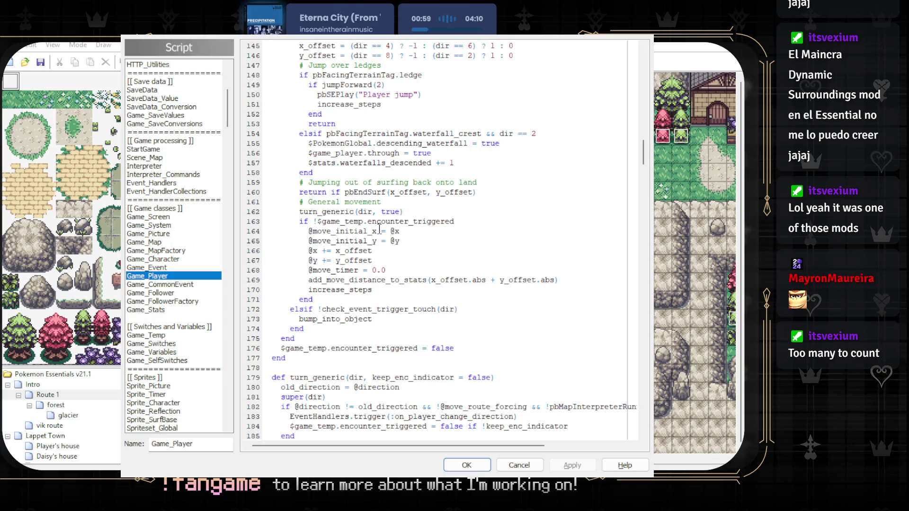
{"action": "scroll", "coordinate": [374, 243], "scroll_direction": "down", "scroll_amount": 1}
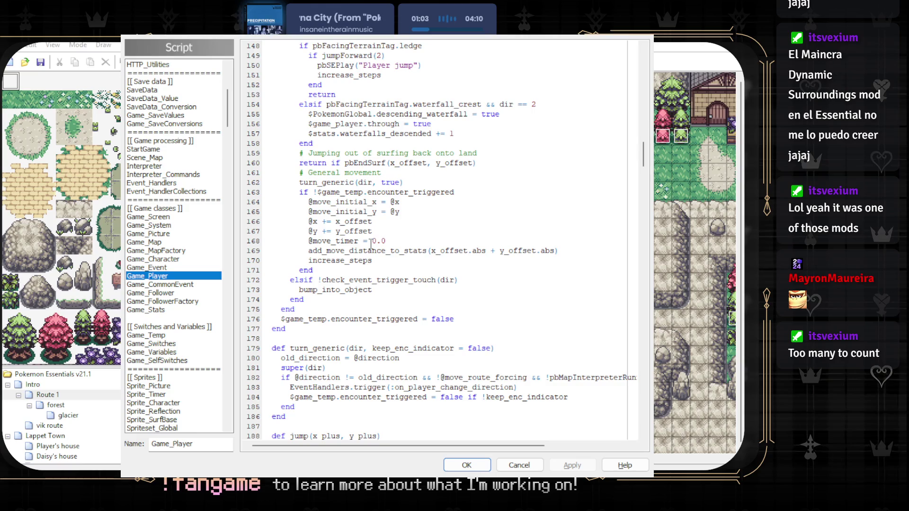
{"action": "scroll", "coordinate": [372, 242], "scroll_direction": "down", "scroll_amount": 1}
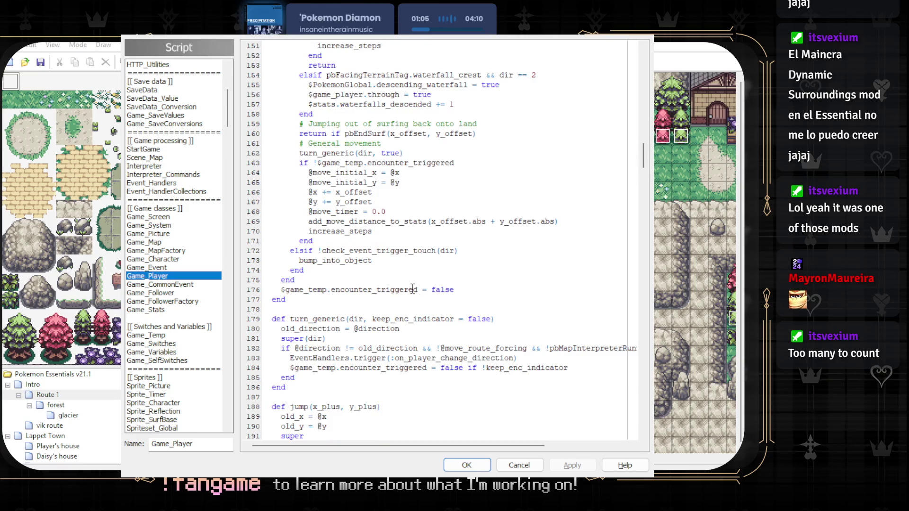
{"action": "scroll", "coordinate": [412, 288], "scroll_direction": "up", "scroll_amount": 4, "text": "ctrl"}
{"action": "scroll", "coordinate": [414, 286], "scroll_direction": "down", "scroll_amount": 1}
{"action": "scroll", "coordinate": [414, 286], "scroll_direction": "down", "scroll_amount": 3, "text": "ctrl"}
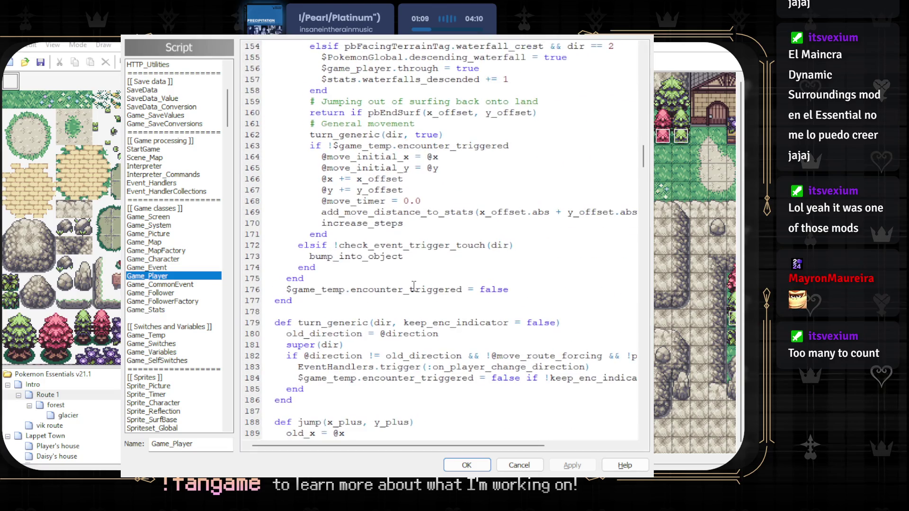
{"action": "scroll", "coordinate": [414, 286], "scroll_direction": "up", "scroll_amount": 1, "text": "ctrl"}
{"action": "mouse_move", "coordinate": [343, 445]}
{"action": "left_mouse_down"}
{"action": "mouse_move", "coordinate": [355, 445]}
{"action": "mouse_move", "coordinate": [342, 444]}
{"action": "left_mouse_up"}
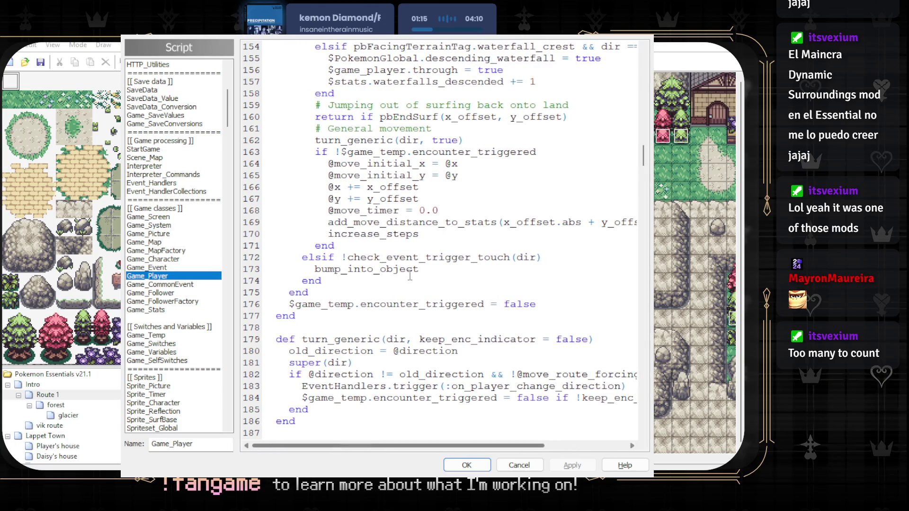
{"action": "scroll", "coordinate": [420, 253], "scroll_direction": "down", "scroll_amount": 2}
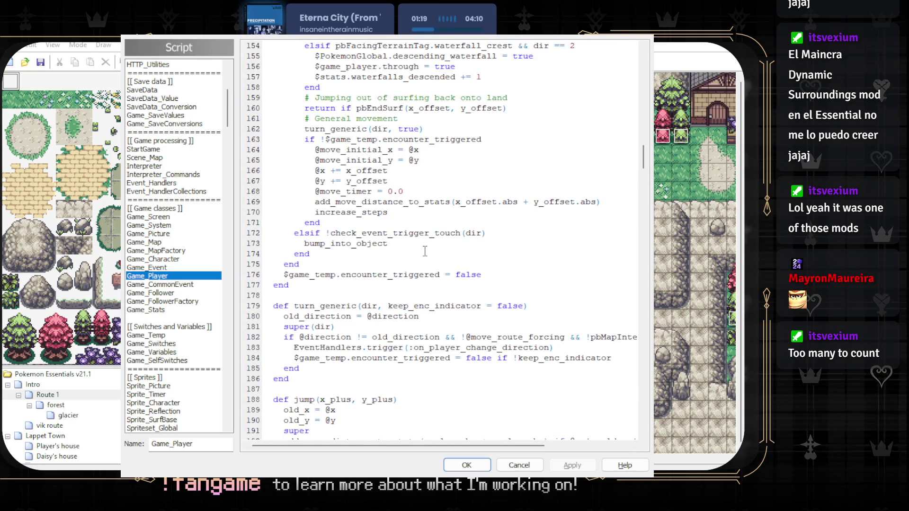
{"action": "scroll", "coordinate": [424, 252], "scroll_direction": "down", "scroll_amount": 1}
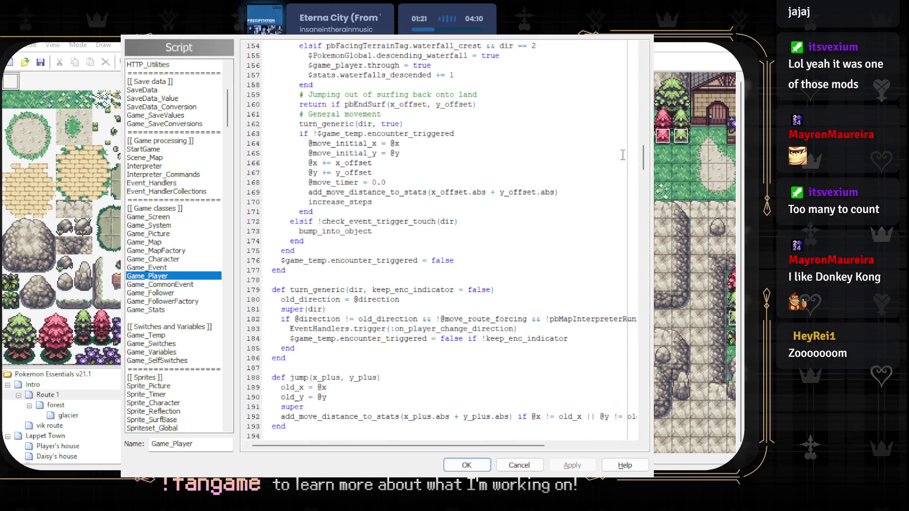
- Scroll further down through the Game_Player script's code
{"action": "key", "text": "alt+Tab"}
{"action": "key", "text": "alt+Tab"}
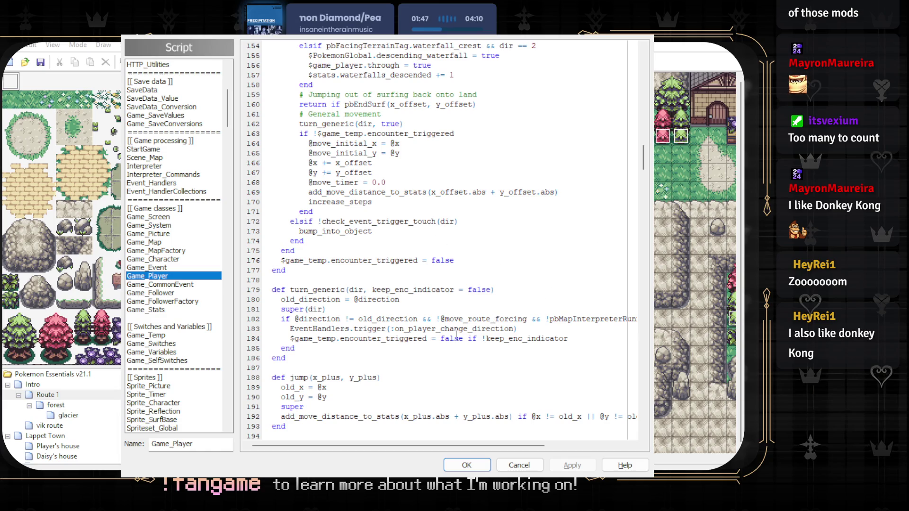
{"action": "scroll", "coordinate": [345, 318], "scroll_direction": "down", "scroll_amount": 1}
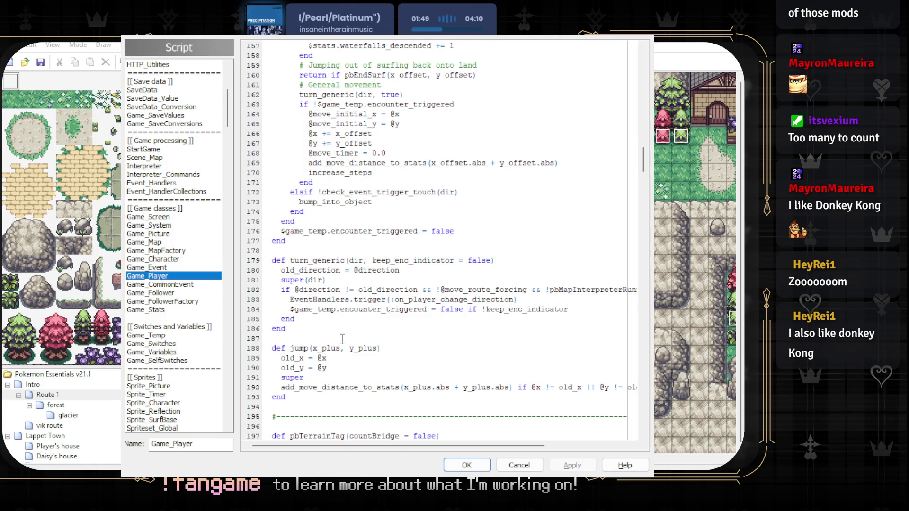
{"action": "scroll", "coordinate": [344, 325], "scroll_direction": "down", "scroll_amount": 2}
{"action": "scroll", "coordinate": [343, 326], "scroll_direction": "down", "scroll_amount": 2}
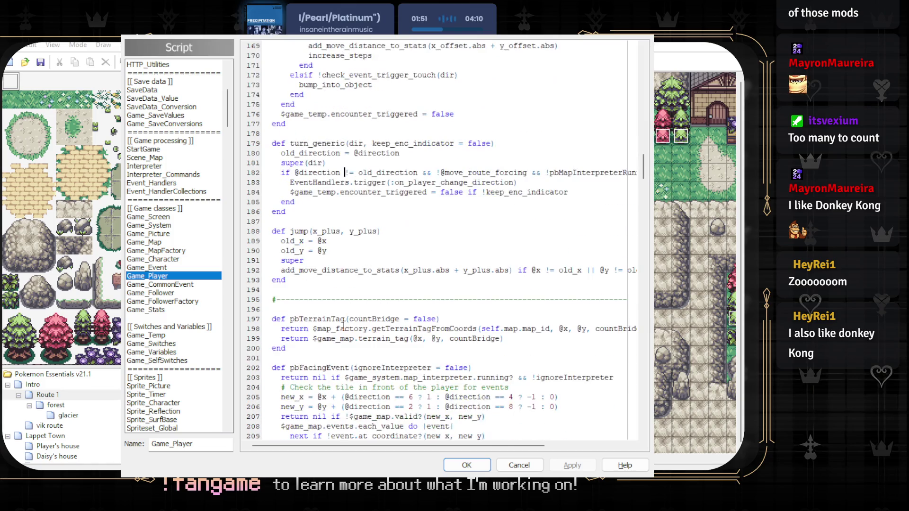
{"action": "scroll", "coordinate": [344, 327], "scroll_direction": "down", "scroll_amount": 4}
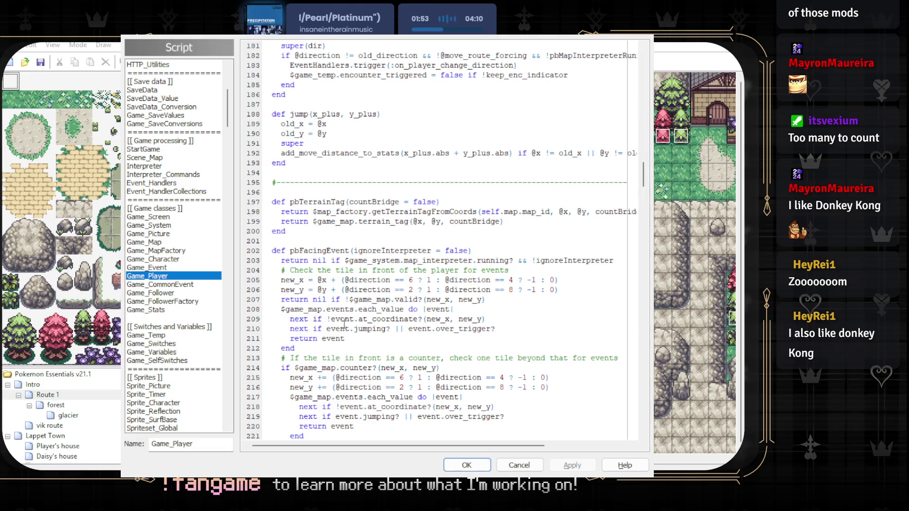
{"action": "scroll", "coordinate": [343, 327], "scroll_direction": "down", "scroll_amount": 7}
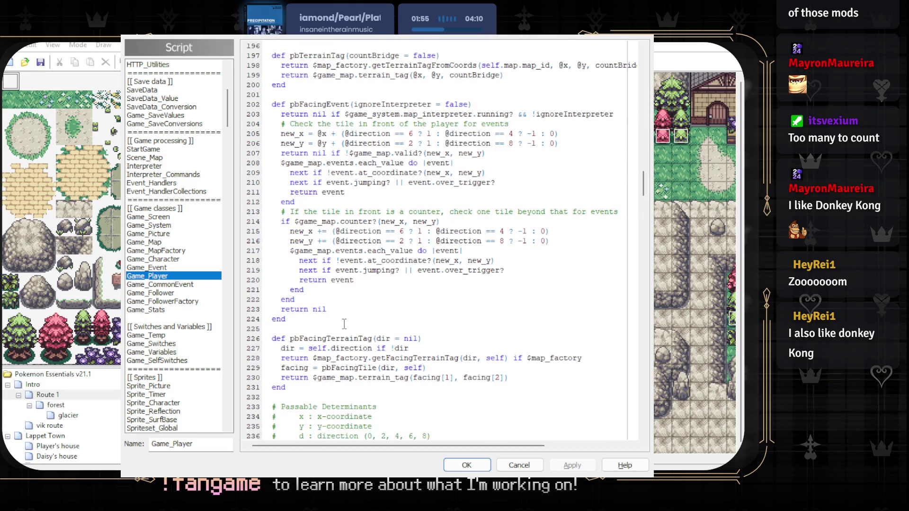
{"action": "scroll", "coordinate": [343, 326], "scroll_direction": "down", "scroll_amount": 4}
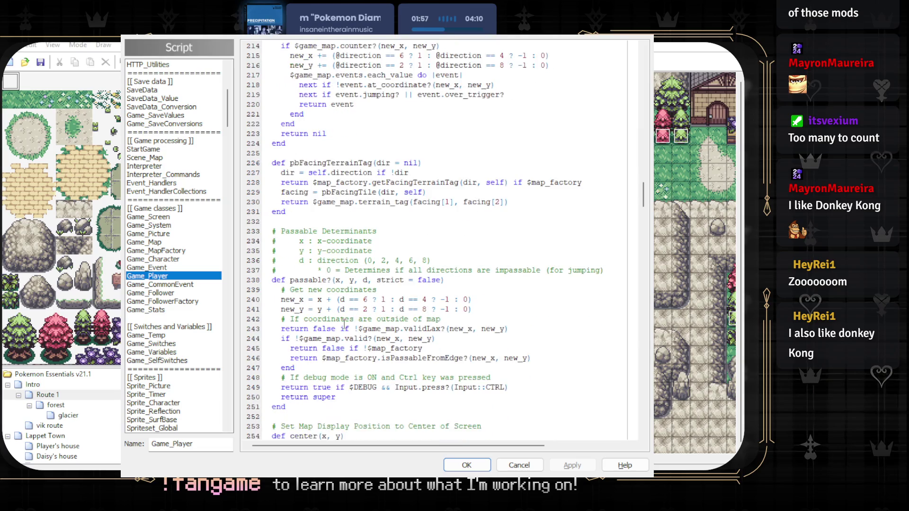
{"action": "scroll", "coordinate": [344, 323], "scroll_direction": "down", "scroll_amount": 3}
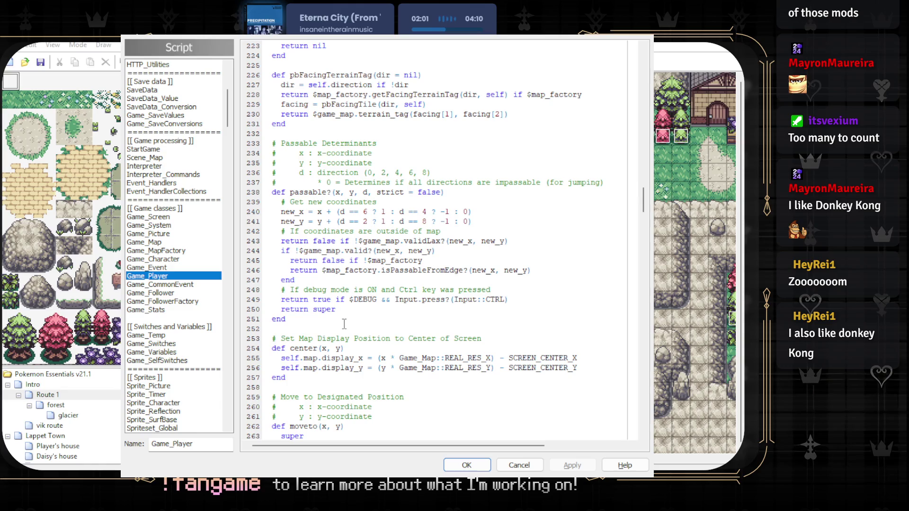
{"action": "scroll", "coordinate": [344, 324], "scroll_direction": "down", "scroll_amount": 4}
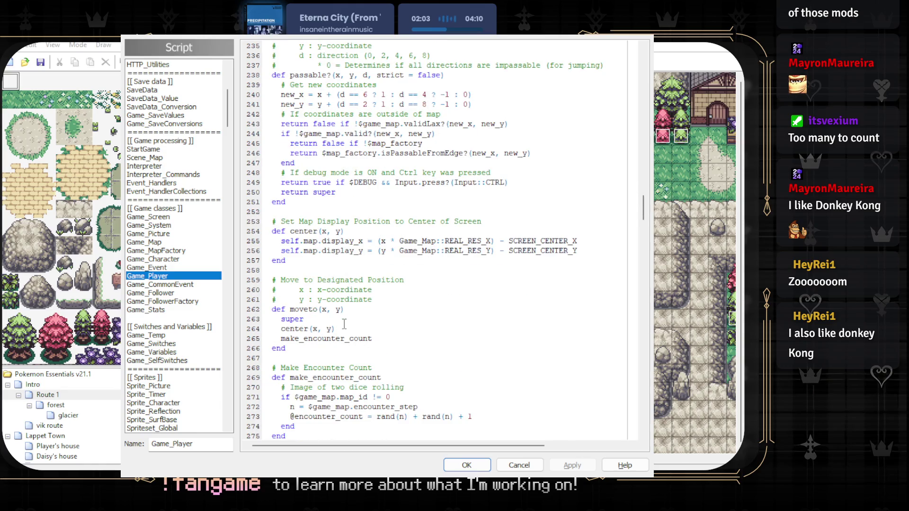
{"action": "scroll", "coordinate": [344, 324], "scroll_direction": "down", "scroll_amount": 4}
{"action": "scroll", "coordinate": [344, 324], "scroll_direction": "down", "scroll_amount": 1}
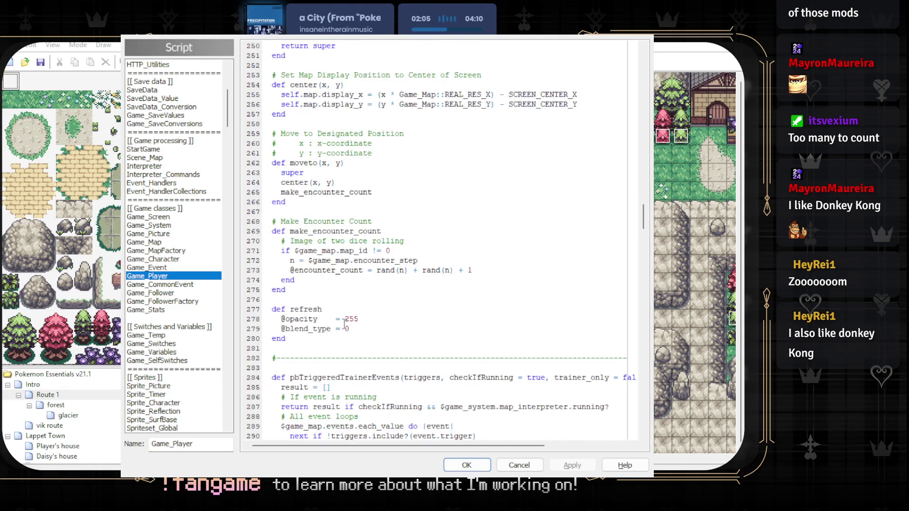
- Recheck the Game_Player code, then close the Script Editor discarding changes, back to Route 1
{"action": "scroll", "coordinate": [344, 324], "scroll_direction": "up", "scroll_amount": 20}
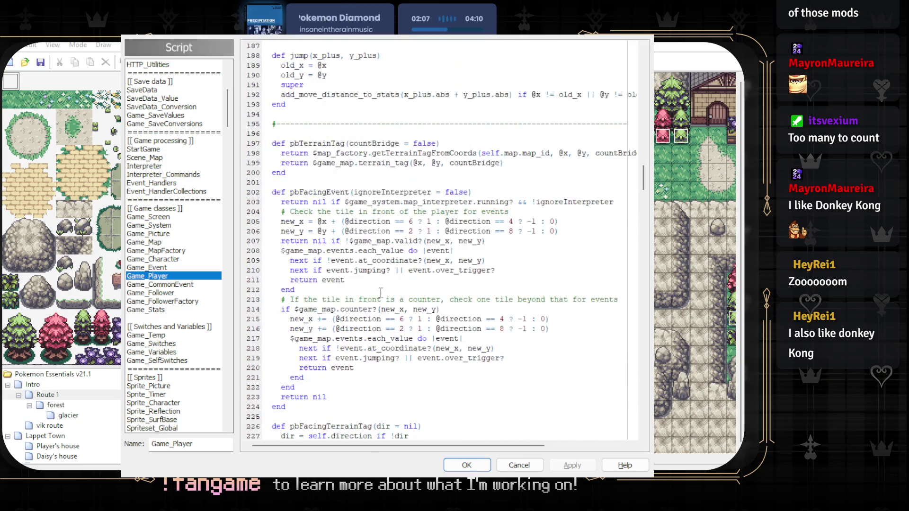
{"action": "scroll", "coordinate": [387, 281], "scroll_direction": "down", "scroll_amount": 7}
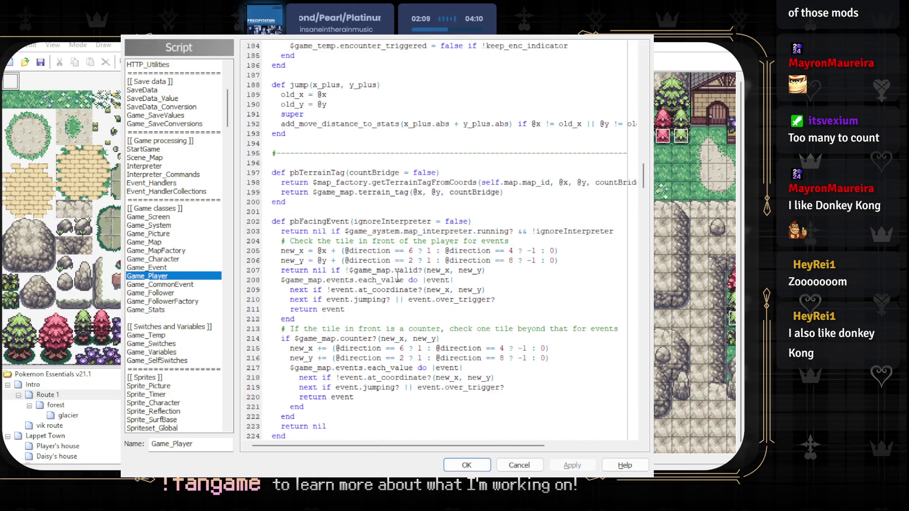
{"action": "scroll", "coordinate": [398, 277], "scroll_direction": "up", "scroll_amount": 1}
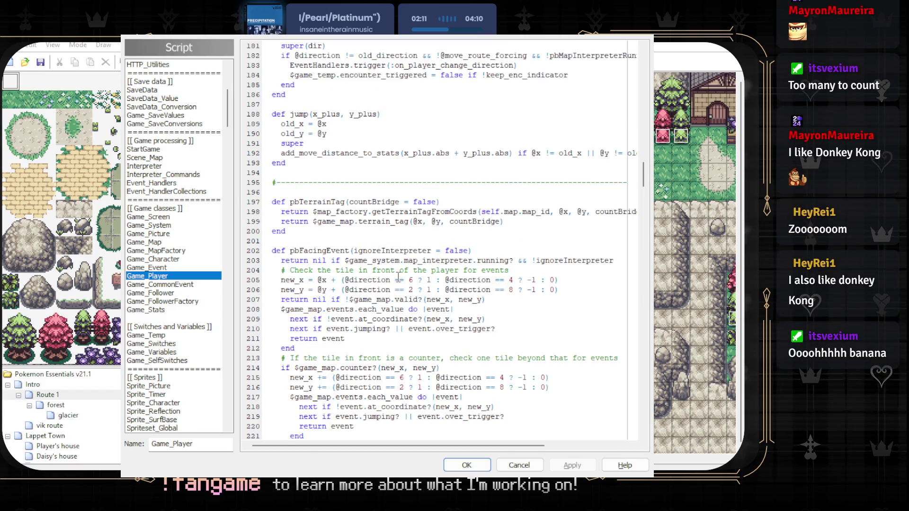
{"action": "scroll", "coordinate": [398, 277], "scroll_direction": "up", "scroll_amount": 4}
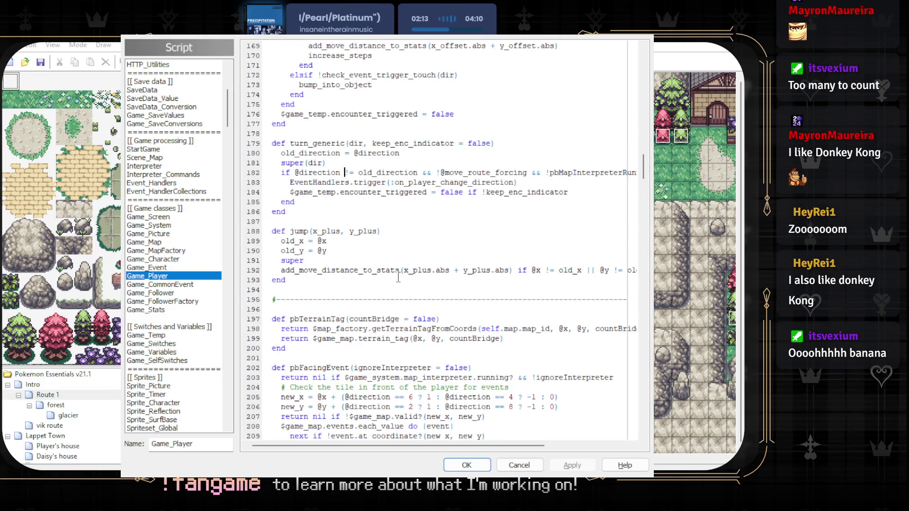
{"action": "scroll", "coordinate": [398, 277], "scroll_direction": "up", "scroll_amount": 13}
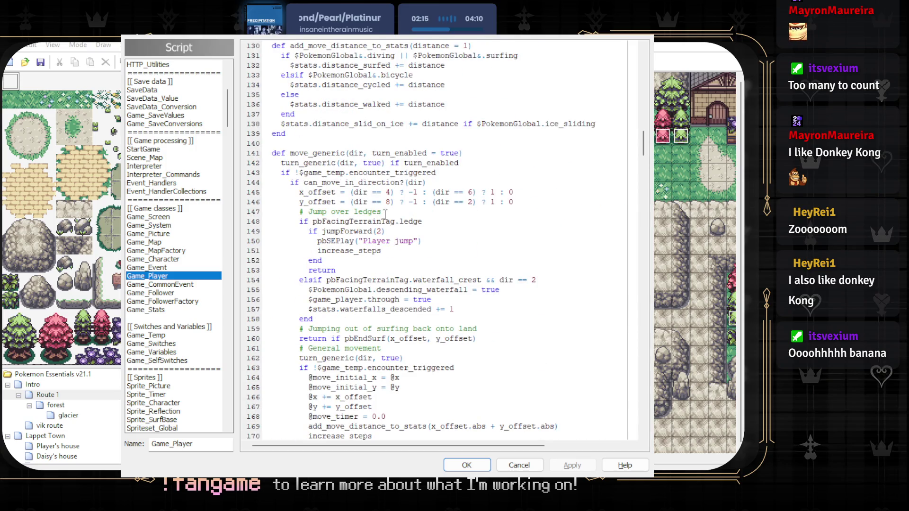
{"action": "scroll", "coordinate": [385, 214], "scroll_direction": "down", "scroll_amount": 5}
{"action": "scroll", "coordinate": [219, 337], "scroll_direction": "down", "scroll_amount": 1}
{"action": "scroll", "coordinate": [220, 337], "scroll_direction": "up", "scroll_amount": 2}
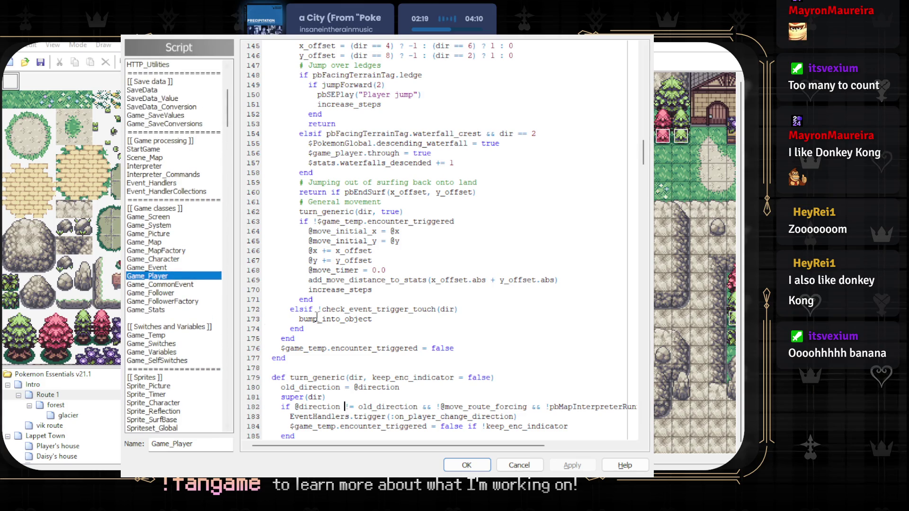
{"action": "left_click", "coordinate": [519, 465]}
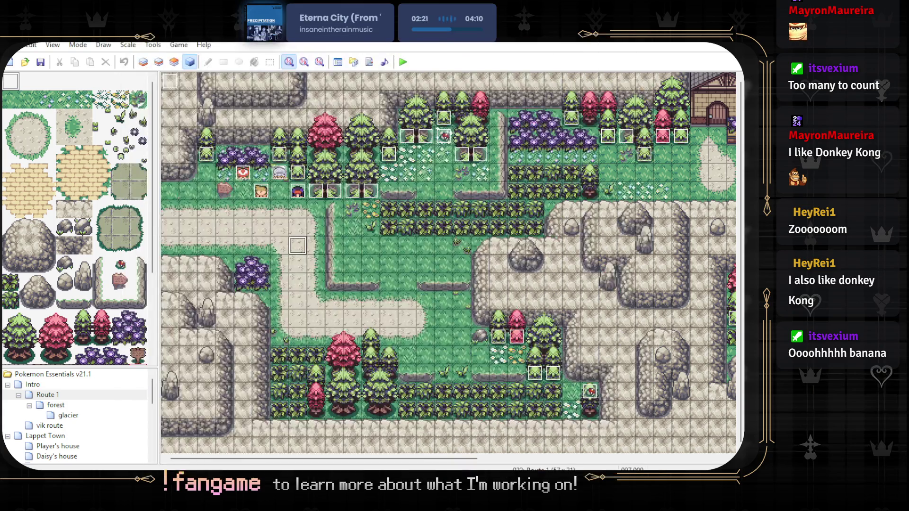
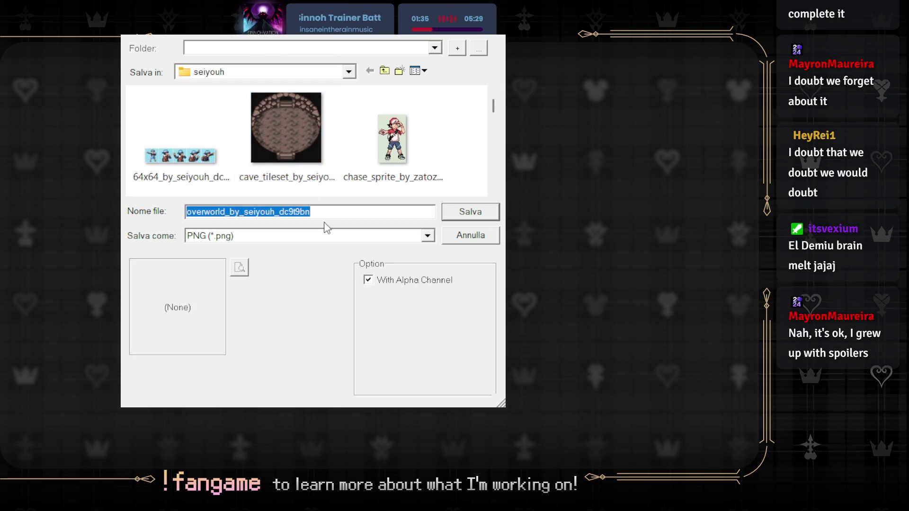
- Switch the 'Salva come' format from PNG to GIF and close the Save As dialog
{"action": "key", "text": "Down"}
{"action": "key", "text": "Return"}
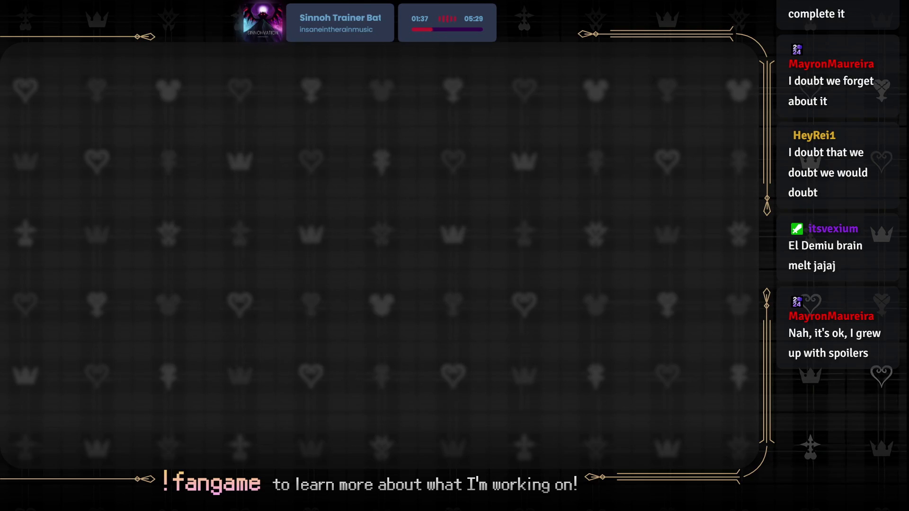
- Answer the save-changes prompt so a new 640x480 24-bit Image1 can be created
{"action": "left_click", "coordinate": [286, 122]}
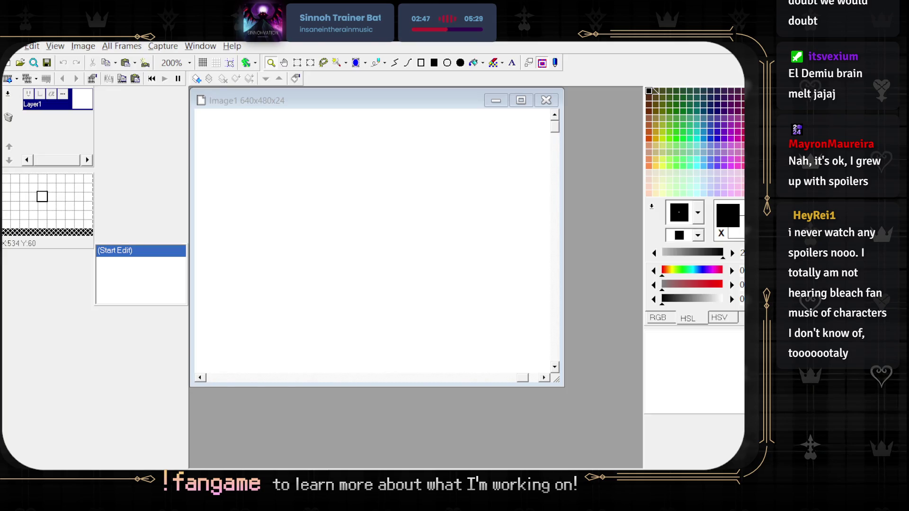
- Activate the blank Image1 window and maximize it to fill the workspace
{"action": "left_click", "coordinate": [381, 154]}
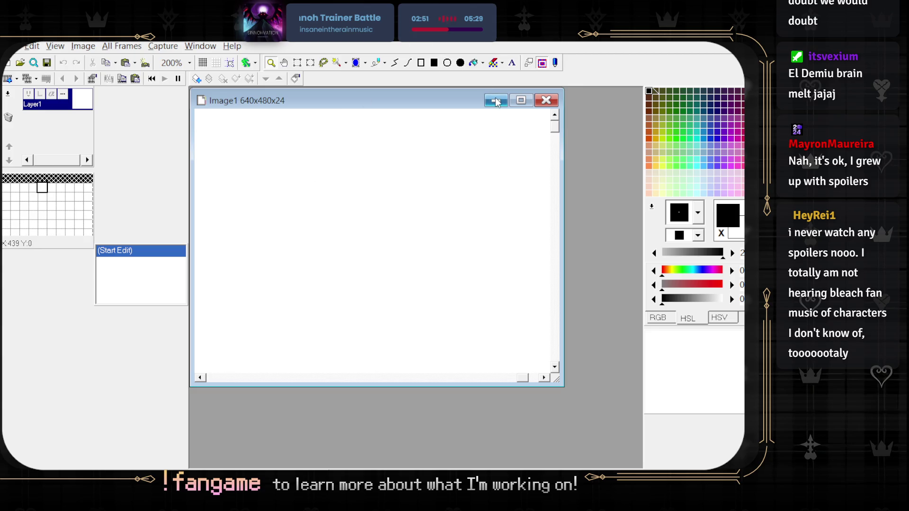
{"action": "left_click", "coordinate": [521, 99]}
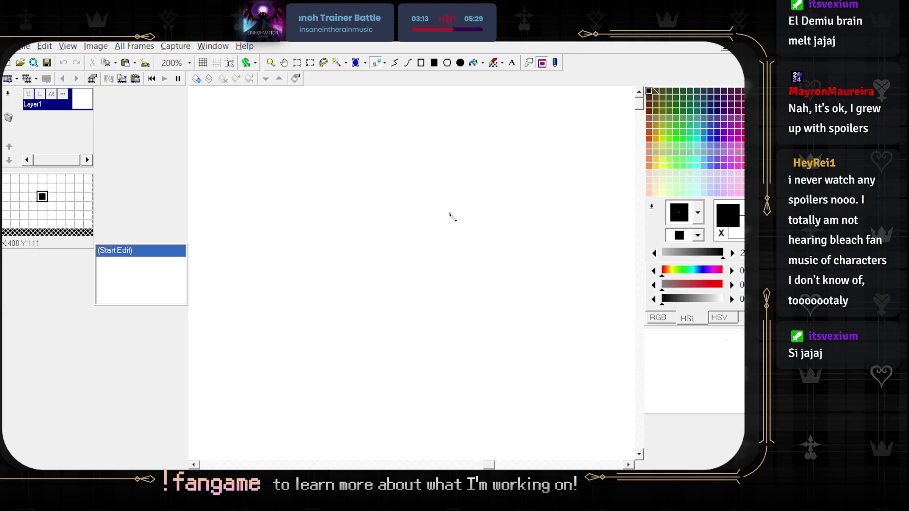
{"action": "scroll", "coordinate": [365, 214], "scroll_direction": "up", "scroll_amount": 5}
- Pen-draw the first stick figure with head, body, arms, legs and long hanging hair
{"action": "scroll", "coordinate": [348, 210], "scroll_direction": "down", "scroll_amount": 6}
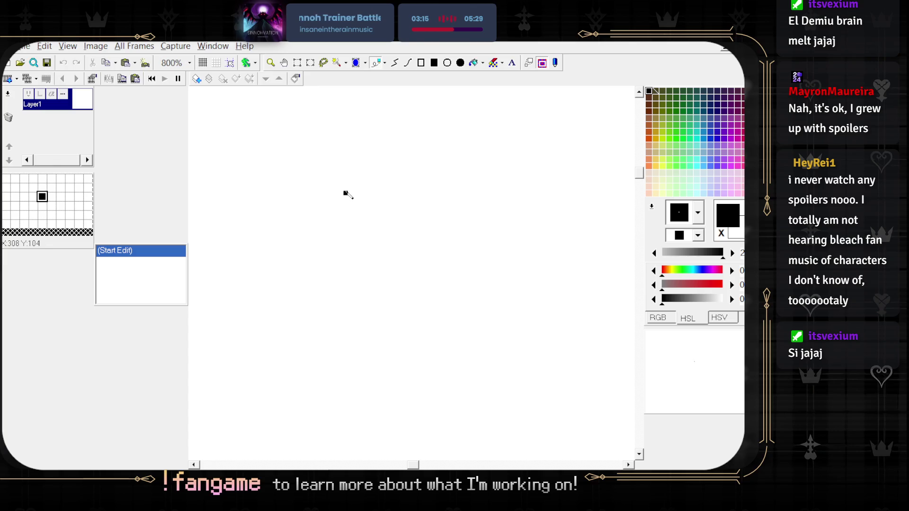
{"action": "scroll", "coordinate": [346, 234], "scroll_direction": "up", "scroll_amount": 2}
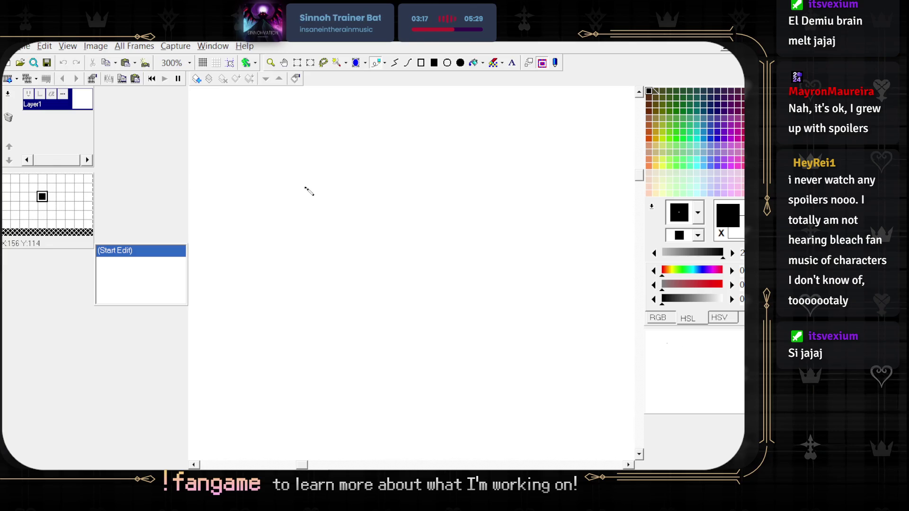
{"action": "left_click_drag", "start_coordinate": [310, 185], "coordinate": [331, 190]}
{"action": "key", "text": "ctrl+z"}
{"action": "mouse_move", "coordinate": [280, 209]}
{"action": "left_mouse_down"}
{"action": "mouse_move", "coordinate": [302, 230]}
{"action": "mouse_move", "coordinate": [289, 293]}
{"action": "left_mouse_up"}
{"action": "mouse_move", "coordinate": [263, 239]}
{"action": "left_mouse_down"}
{"action": "mouse_move", "coordinate": [286, 260]}
{"action": "mouse_move", "coordinate": [320, 246]}
{"action": "left_mouse_up"}
{"action": "mouse_move", "coordinate": [289, 294]}
{"action": "left_mouse_down"}
{"action": "mouse_move", "coordinate": [266, 309]}
{"action": "mouse_move", "coordinate": [322, 321]}
{"action": "left_mouse_up"}
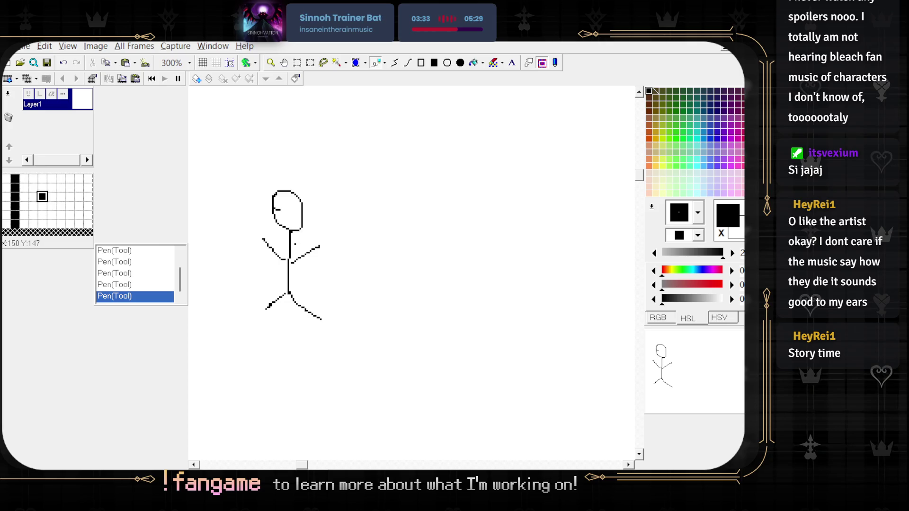
{"action": "scroll", "coordinate": [295, 242], "scroll_direction": "up", "scroll_amount": 2}
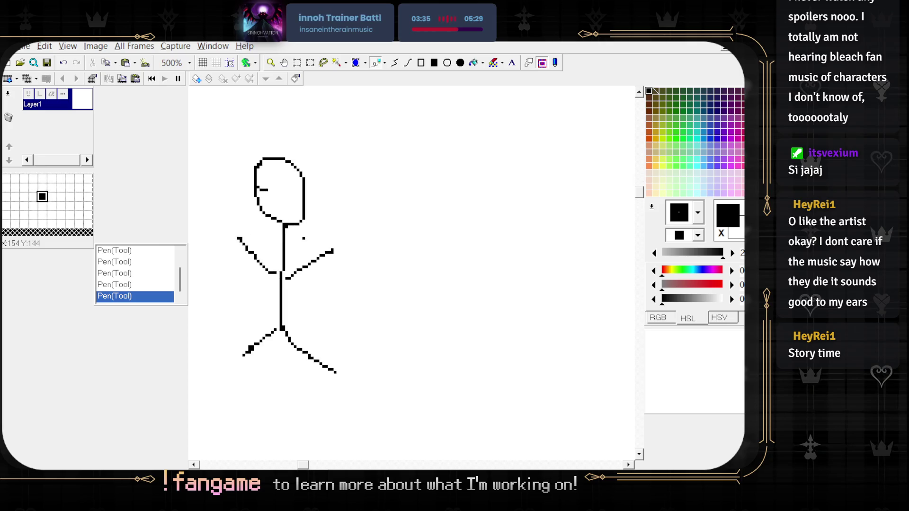
{"action": "scroll", "coordinate": [304, 239], "scroll_direction": "down", "scroll_amount": 2}
{"action": "scroll", "coordinate": [277, 228], "scroll_direction": "up", "scroll_amount": 3}
{"action": "scroll", "coordinate": [284, 232], "scroll_direction": "down", "scroll_amount": 1}
{"action": "scroll", "coordinate": [308, 239], "scroll_direction": "up", "scroll_amount": 1}
{"action": "scroll", "coordinate": [334, 249], "scroll_direction": "down", "scroll_amount": 2}
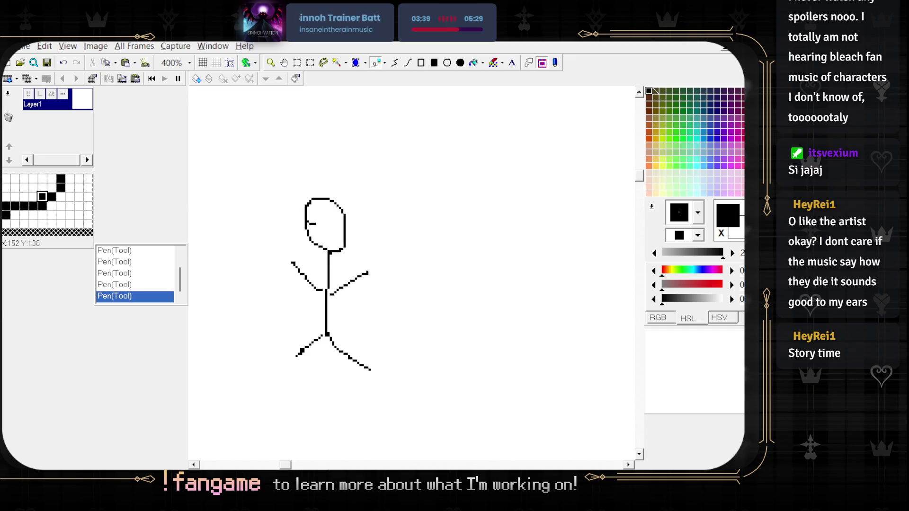
{"action": "mouse_move", "coordinate": [339, 251]}
{"action": "left_mouse_down"}
{"action": "mouse_move", "coordinate": [339, 280]}
{"action": "mouse_move", "coordinate": [330, 254]}
{"action": "left_mouse_up"}
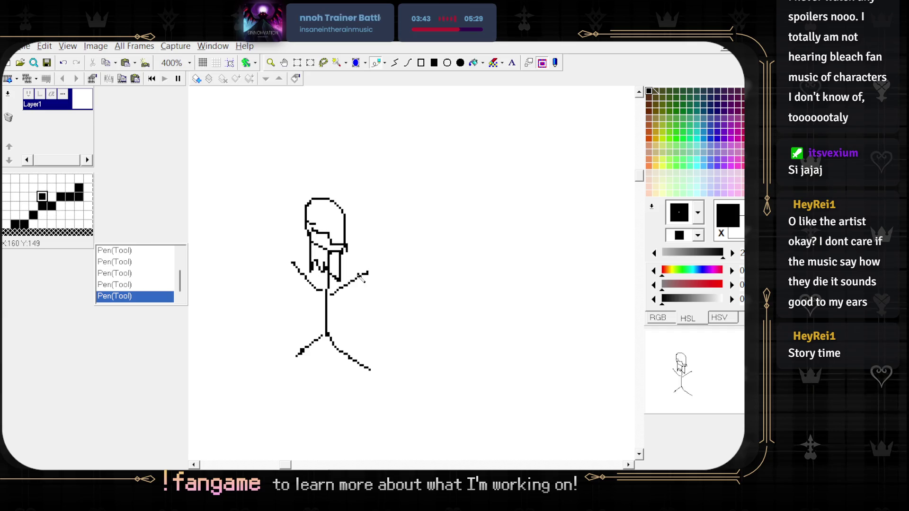
{"action": "scroll", "coordinate": [380, 252], "scroll_direction": "down", "scroll_amount": 3}
{"action": "scroll", "coordinate": [380, 252], "scroll_direction": "up", "scroll_amount": 2}
- Draw a second stick figure with raised arms and a bow to the right
{"action": "mouse_move", "coordinate": [304, 183]}
{"action": "left_mouse_down"}
{"action": "mouse_move", "coordinate": [306, 214]}
{"action": "mouse_move", "coordinate": [310, 182]}
{"action": "mouse_move", "coordinate": [307, 213]}
{"action": "mouse_move", "coordinate": [321, 176]}
{"action": "mouse_move", "coordinate": [283, 162]}
{"action": "left_mouse_up"}
{"action": "key", "text": "ctrl+z"}
{"action": "key", "text": "ctrl+z"}
{"action": "key", "text": "ctrl+z"}
{"action": "mouse_move", "coordinate": [322, 187]}
{"action": "left_mouse_down"}
{"action": "mouse_move", "coordinate": [299, 170]}
{"action": "mouse_move", "coordinate": [321, 186]}
{"action": "mouse_move", "coordinate": [332, 280]}
{"action": "mouse_move", "coordinate": [313, 301]}
{"action": "mouse_move", "coordinate": [357, 311]}
{"action": "left_mouse_up"}
{"action": "mouse_move", "coordinate": [327, 256]}
{"action": "left_mouse_down"}
{"action": "mouse_move", "coordinate": [298, 236]}
{"action": "mouse_move", "coordinate": [353, 235]}
{"action": "left_mouse_up"}
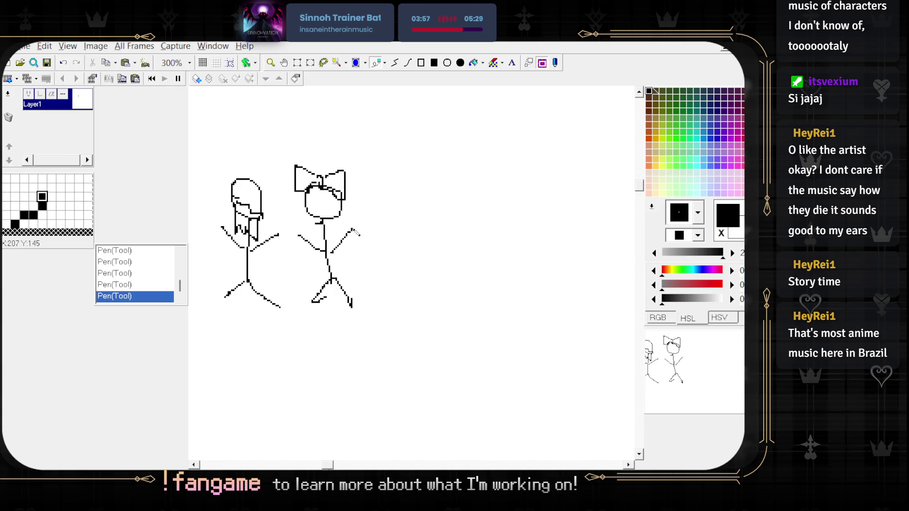
{"action": "scroll", "coordinate": [264, 215], "scroll_direction": "down", "scroll_amount": 3}
{"action": "scroll", "coordinate": [264, 214], "scroll_direction": "up", "scroll_amount": 3}
- Handwrite the word 'Galar' above the two figures
{"action": "mouse_move", "coordinate": [337, 152]}
{"action": "left_mouse_down"}
{"action": "mouse_move", "coordinate": [333, 171]}
{"action": "mouse_move", "coordinate": [384, 181]}
{"action": "left_mouse_up"}
{"action": "left_click_drag", "start_coordinate": [396, 169], "coordinate": [414, 190]}
{"action": "left_click_drag", "start_coordinate": [415, 173], "coordinate": [426, 167]}
{"action": "scroll", "coordinate": [319, 217], "scroll_direction": "down", "scroll_amount": 3}
{"action": "scroll", "coordinate": [319, 218], "scroll_direction": "up", "scroll_amount": 3}
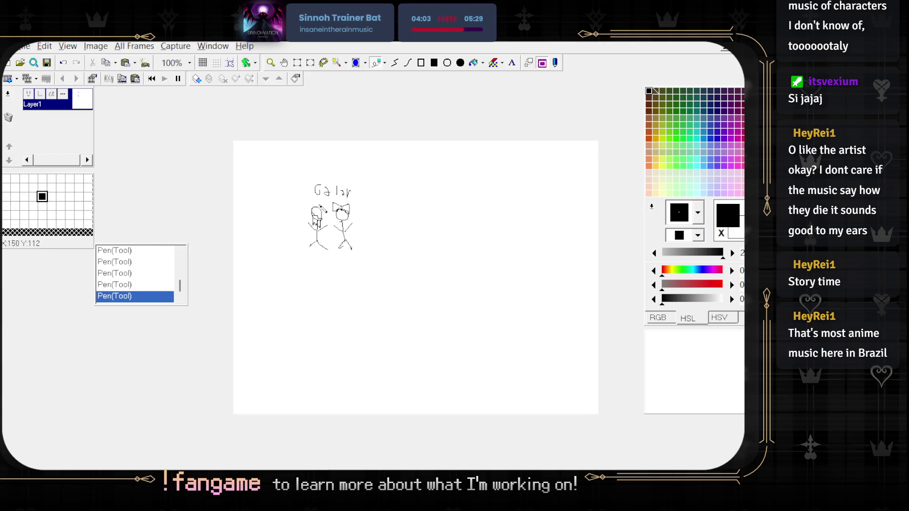
- Rectangle-select both stick figures, drag them to the right, and deselect
{"action": "key", "text": "s"}
{"action": "mouse_move", "coordinate": [401, 184]}
{"action": "left_mouse_down"}
{"action": "mouse_move", "coordinate": [396, 303]}
{"action": "mouse_move", "coordinate": [304, 301]}
{"action": "left_mouse_up"}
{"action": "left_click_drag", "start_coordinate": [278, 182], "coordinate": [409, 296]}
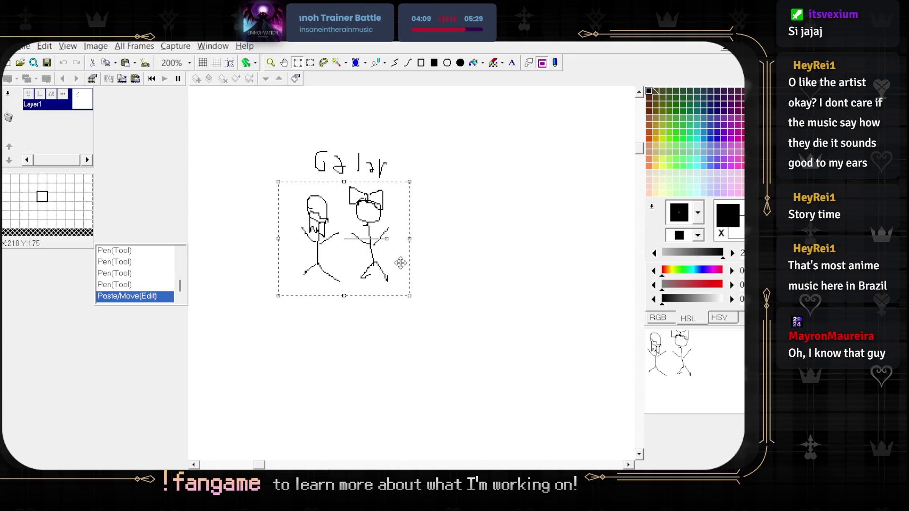
{"action": "scroll", "coordinate": [399, 246], "scroll_direction": "down", "scroll_amount": 1}
{"action": "scroll", "coordinate": [362, 236], "scroll_direction": "up", "scroll_amount": 1}
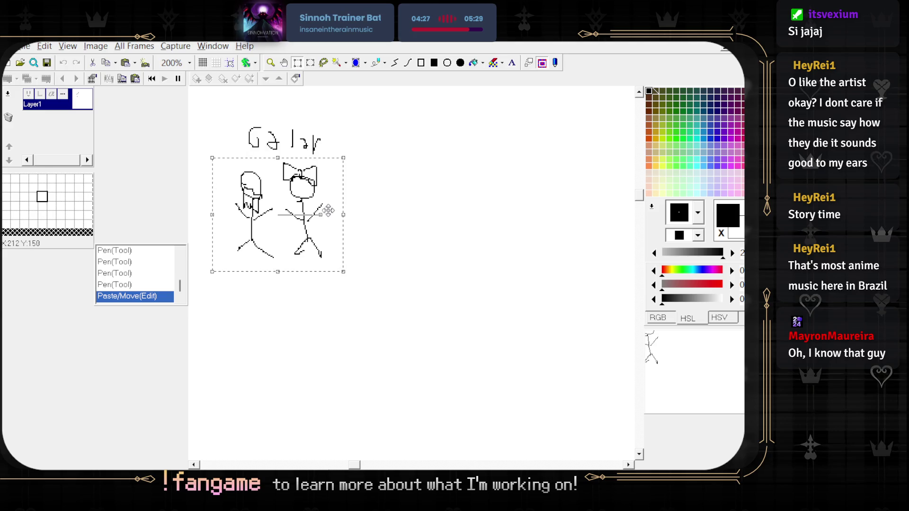
{"action": "mouse_move", "coordinate": [292, 233]}
{"action": "left_mouse_down"}
{"action": "mouse_move", "coordinate": [461, 235]}
{"action": "mouse_move", "coordinate": [523, 215]}
{"action": "mouse_move", "coordinate": [431, 252]}
{"action": "mouse_move", "coordinate": [323, 267]}
{"action": "mouse_move", "coordinate": [365, 215]}
{"action": "mouse_move", "coordinate": [322, 237]}
{"action": "mouse_move", "coordinate": [418, 230]}
{"action": "left_mouse_up"}
{"action": "left_click", "coordinate": [375, 148]}
{"action": "scroll", "coordinate": [376, 150], "scroll_direction": "up", "scroll_amount": 1}
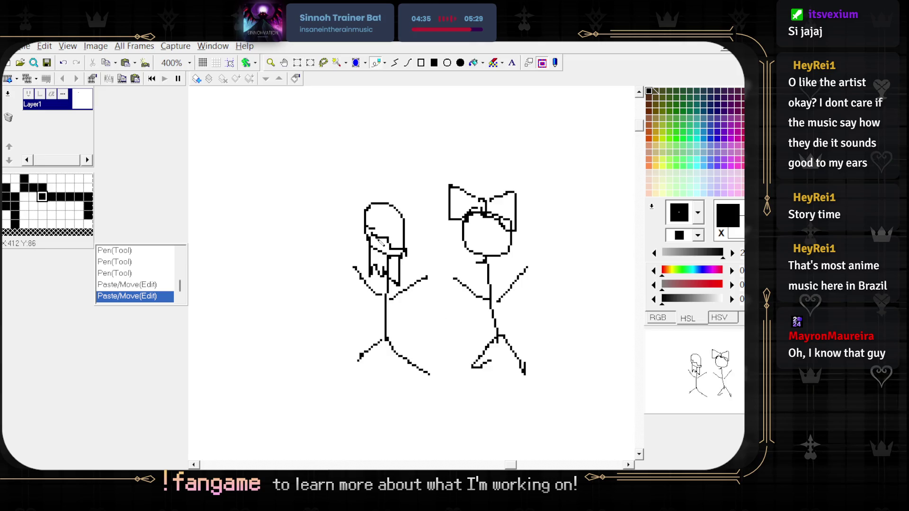
- Handwrite 'Aurom' above the figures, undoing the last stray stroke
{"action": "mouse_move", "coordinate": [365, 169]}
{"action": "left_mouse_down"}
{"action": "mouse_move", "coordinate": [399, 168]}
{"action": "mouse_move", "coordinate": [411, 148]}
{"action": "mouse_move", "coordinate": [427, 149]}
{"action": "left_mouse_up"}
{"action": "mouse_move", "coordinate": [425, 150]}
{"action": "left_mouse_down"}
{"action": "mouse_move", "coordinate": [447, 152]}
{"action": "mouse_move", "coordinate": [456, 167]}
{"action": "mouse_move", "coordinate": [479, 151]}
{"action": "mouse_move", "coordinate": [506, 173]}
{"action": "mouse_move", "coordinate": [510, 147]}
{"action": "left_mouse_up"}
{"action": "mouse_move", "coordinate": [521, 143]}
{"action": "left_mouse_down"}
{"action": "mouse_move", "coordinate": [521, 176]}
{"action": "mouse_move", "coordinate": [553, 183]}
{"action": "left_mouse_up"}
{"action": "left_click_drag", "start_coordinate": [460, 141], "coordinate": [469, 163]}
{"action": "scroll", "coordinate": [468, 163], "scroll_direction": "down", "scroll_amount": 1}
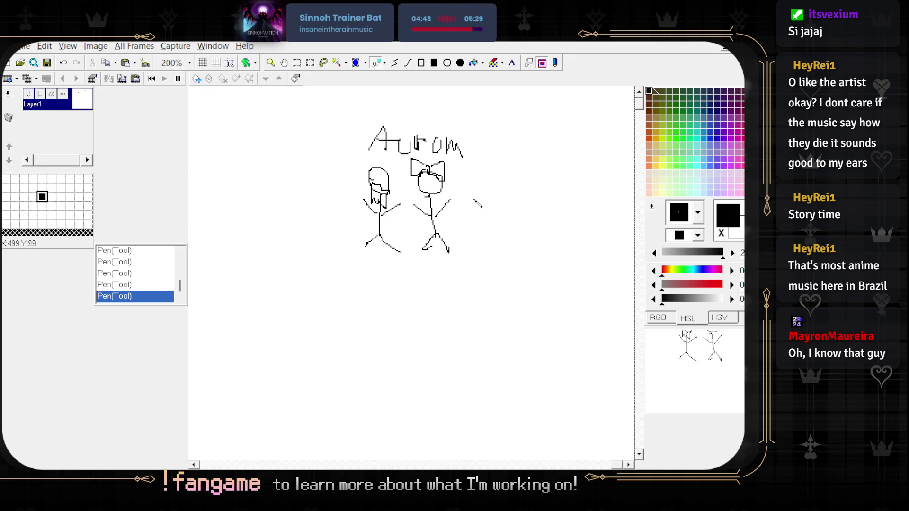
{"action": "scroll", "coordinate": [382, 195], "scroll_direction": "up", "scroll_amount": 1}
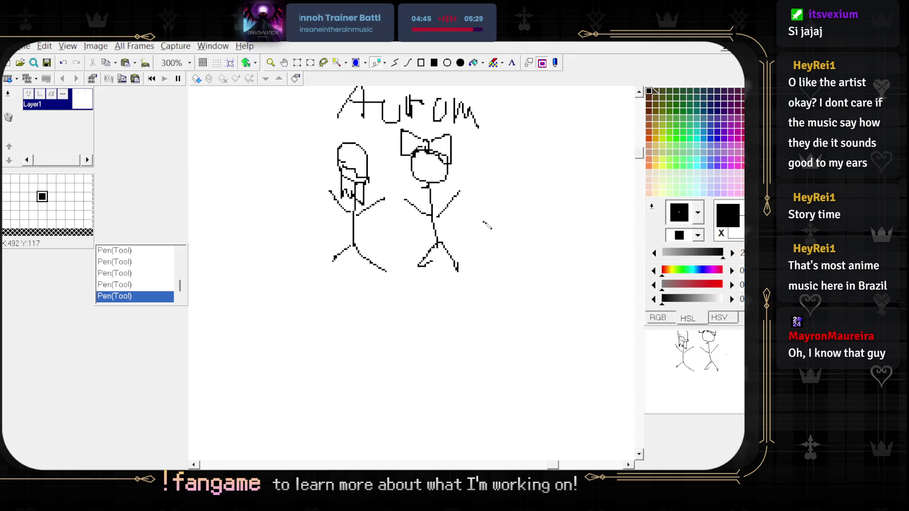
{"action": "scroll", "coordinate": [488, 217], "scroll_direction": "down", "scroll_amount": 1}
{"action": "scroll", "coordinate": [490, 217], "scroll_direction": "up", "scroll_amount": 2}
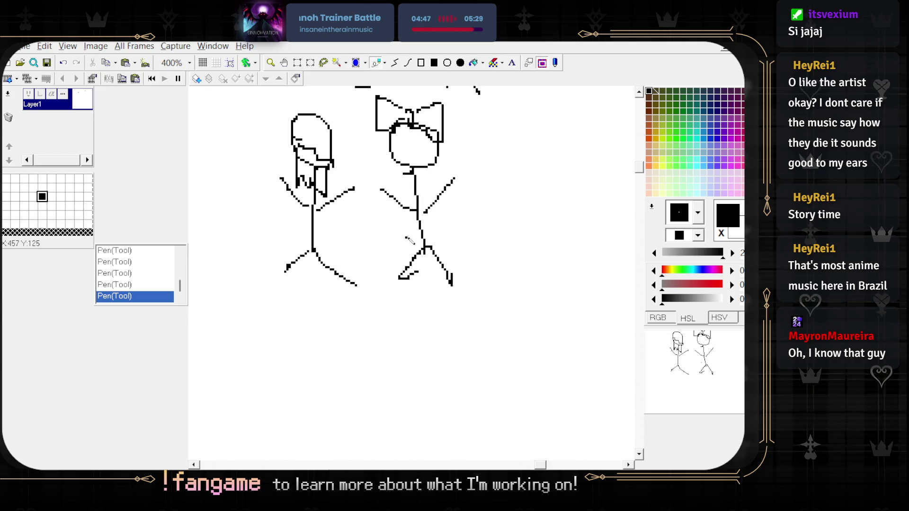
{"action": "key", "text": "ctrl+z"}
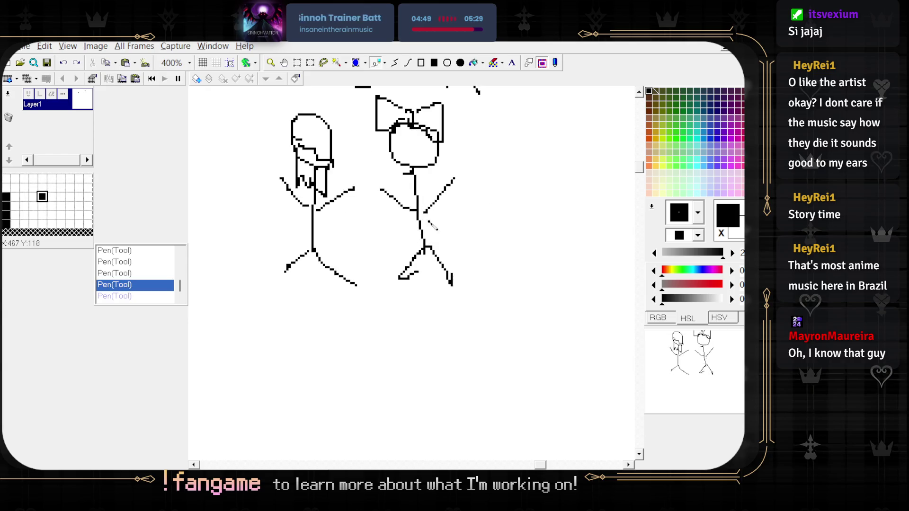
{"action": "scroll", "coordinate": [513, 203], "scroll_direction": "down", "scroll_amount": 2}
{"action": "scroll", "coordinate": [462, 227], "scroll_direction": "up", "scroll_amount": 1}
{"action": "scroll", "coordinate": [453, 244], "scroll_direction": "up", "scroll_amount": 2}
- Draw a small capped stick figure to the right of the pair
{"action": "mouse_move", "coordinate": [398, 229]}
{"action": "left_mouse_down"}
{"action": "mouse_move", "coordinate": [426, 236]}
{"action": "mouse_move", "coordinate": [412, 218]}
{"action": "mouse_move", "coordinate": [427, 245]}
{"action": "mouse_move", "coordinate": [397, 230]}
{"action": "mouse_move", "coordinate": [409, 302]}
{"action": "left_mouse_up"}
{"action": "key", "text": "ctrl+z"}
{"action": "mouse_move", "coordinate": [386, 271]}
{"action": "left_mouse_down"}
{"action": "mouse_move", "coordinate": [419, 284]}
{"action": "mouse_move", "coordinate": [444, 263]}
{"action": "left_mouse_up"}
{"action": "mouse_move", "coordinate": [408, 301]}
{"action": "left_mouse_down"}
{"action": "mouse_move", "coordinate": [381, 316]}
{"action": "mouse_move", "coordinate": [438, 327]}
{"action": "left_mouse_up"}
{"action": "scroll", "coordinate": [403, 245], "scroll_direction": "down", "scroll_amount": 4}
{"action": "scroll", "coordinate": [530, 195], "scroll_direction": "up", "scroll_amount": 2}
{"action": "scroll", "coordinate": [529, 194], "scroll_direction": "up", "scroll_amount": 2}
{"action": "scroll", "coordinate": [530, 194], "scroll_direction": "right", "scroll_amount": 3}
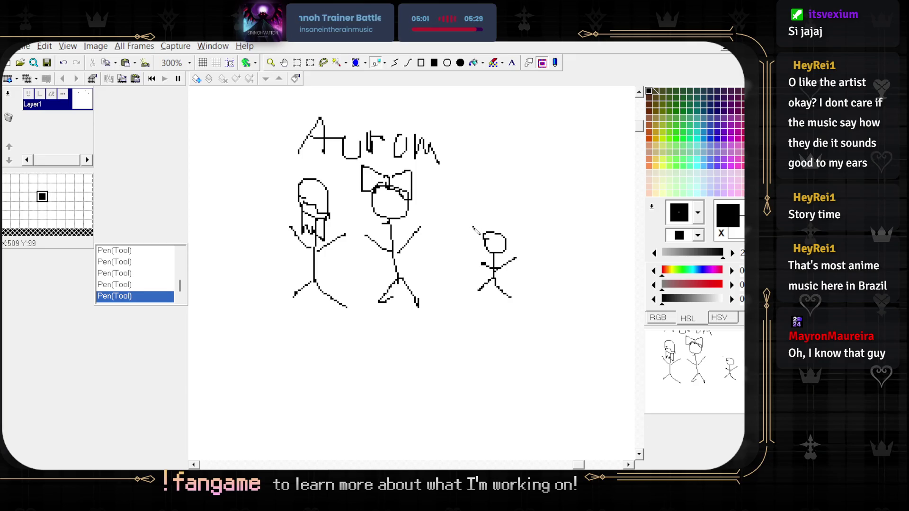
{"action": "scroll", "coordinate": [471, 235], "scroll_direction": "down", "scroll_amount": 1}
{"action": "scroll", "coordinate": [460, 242], "scroll_direction": "up", "scroll_amount": 1}
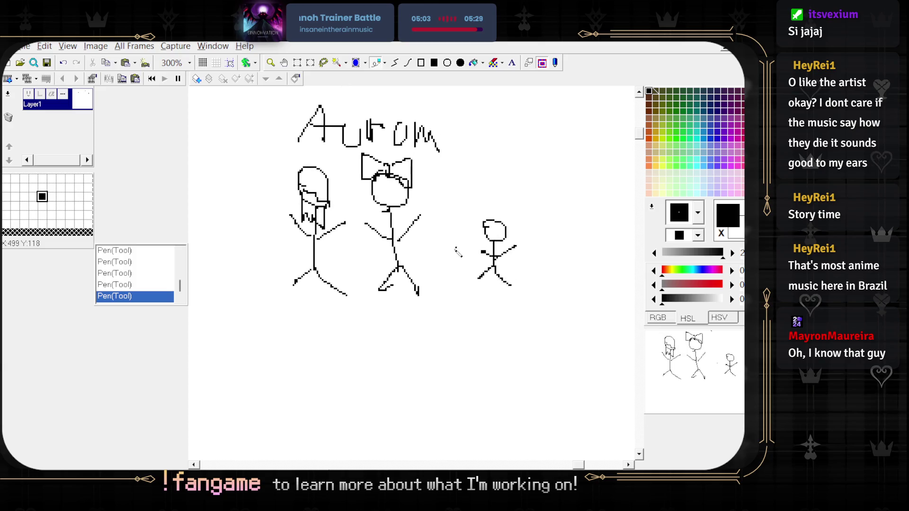
{"action": "scroll", "coordinate": [463, 245], "scroll_direction": "up", "scroll_amount": 1}
{"action": "scroll", "coordinate": [462, 220], "scroll_direction": "down", "scroll_amount": 1}
- Try underline strokes beneath Aurom and Galar, undoing both
{"action": "mouse_move", "coordinate": [454, 230]}
{"action": "left_mouse_down"}
{"action": "mouse_move", "coordinate": [486, 234]}
{"action": "mouse_move", "coordinate": [471, 248]}
{"action": "left_mouse_up"}
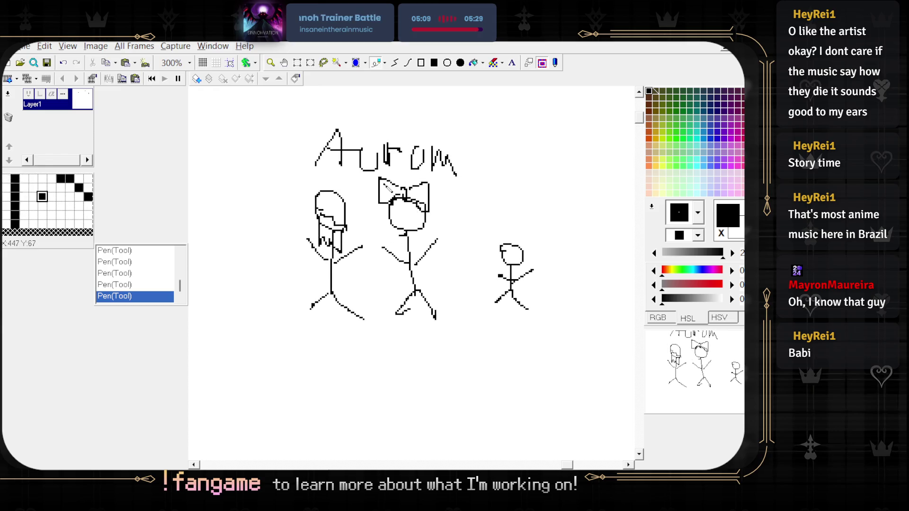
{"action": "left_click_drag", "start_coordinate": [348, 179], "coordinate": [514, 180]}
{"action": "key", "text": "ctrl+z"}
{"action": "scroll", "coordinate": [353, 214], "scroll_direction": "down", "scroll_amount": 2}
{"action": "scroll", "coordinate": [436, 199], "scroll_direction": "up", "scroll_amount": 1}
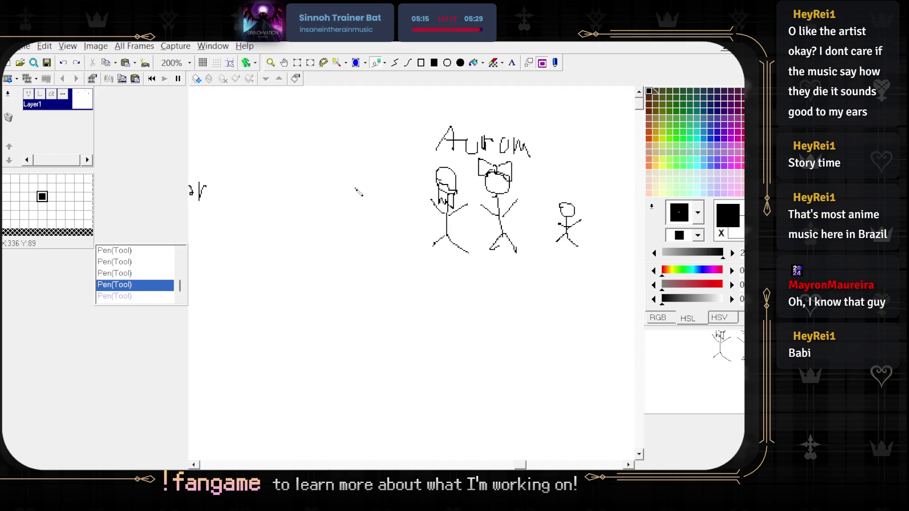
{"action": "scroll", "coordinate": [405, 213], "scroll_direction": "left", "scroll_amount": 3}
{"action": "scroll", "coordinate": [253, 186], "scroll_direction": "up", "scroll_amount": 2}
{"action": "scroll", "coordinate": [350, 221], "scroll_direction": "down", "scroll_amount": 1}
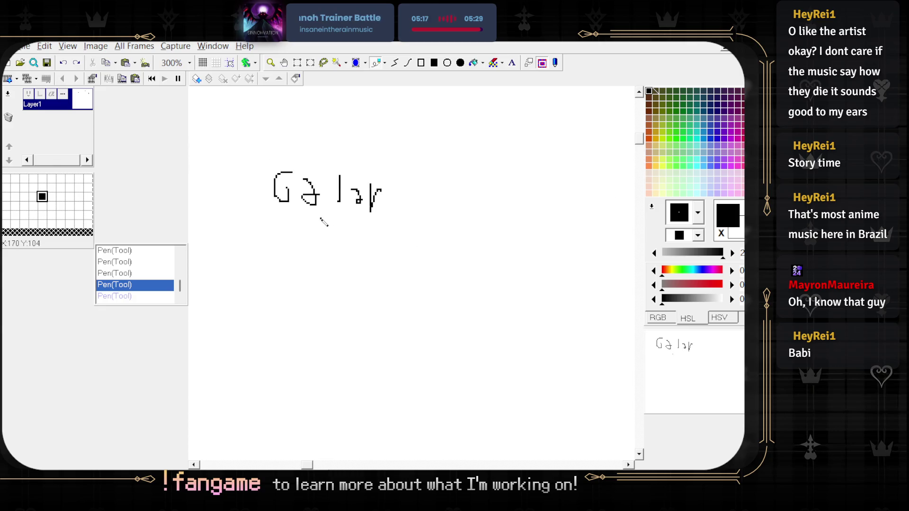
{"action": "left_click_drag", "start_coordinate": [273, 221], "coordinate": [391, 221]}
{"action": "key", "text": "ctrl+z"}
{"action": "scroll", "coordinate": [450, 246], "scroll_direction": "right", "scroll_amount": 10}
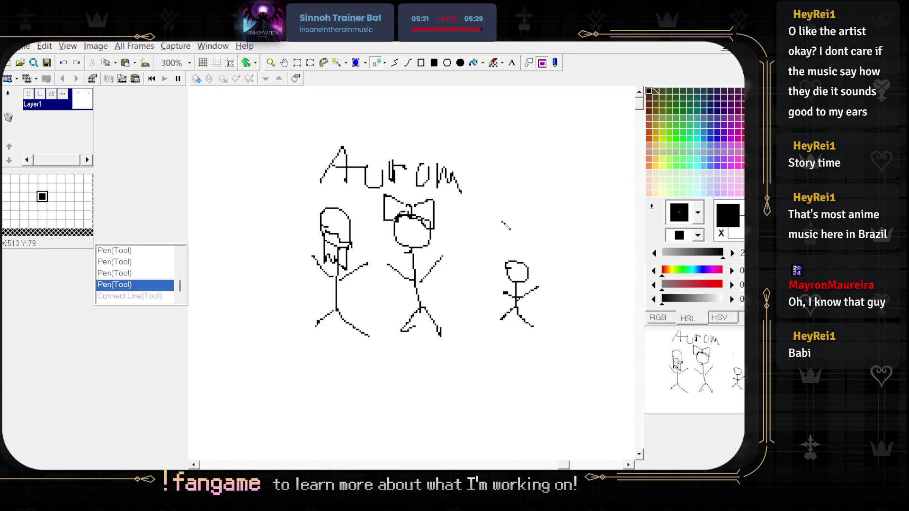
{"action": "scroll", "coordinate": [507, 227], "scroll_direction": "down", "scroll_amount": 1}
{"action": "scroll", "coordinate": [509, 185], "scroll_direction": "up", "scroll_amount": 2}
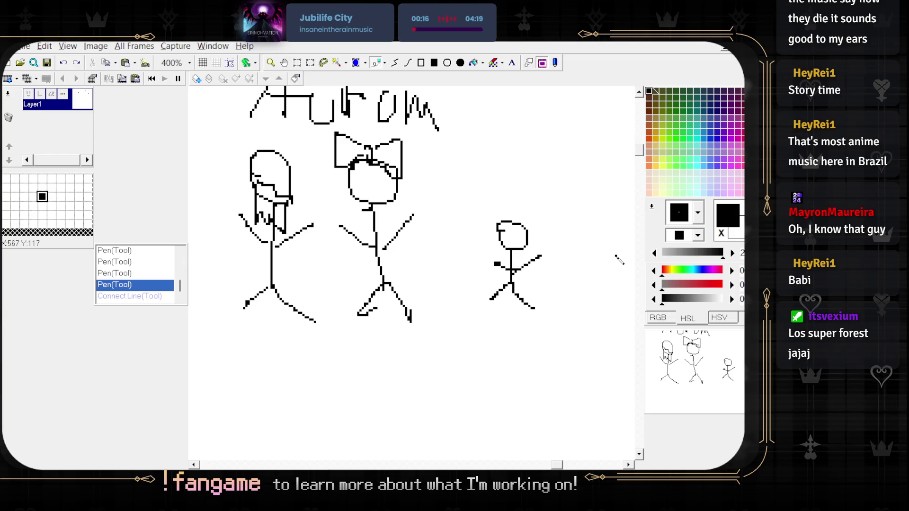
{"action": "scroll", "coordinate": [543, 258], "scroll_direction": "up", "scroll_amount": 1}
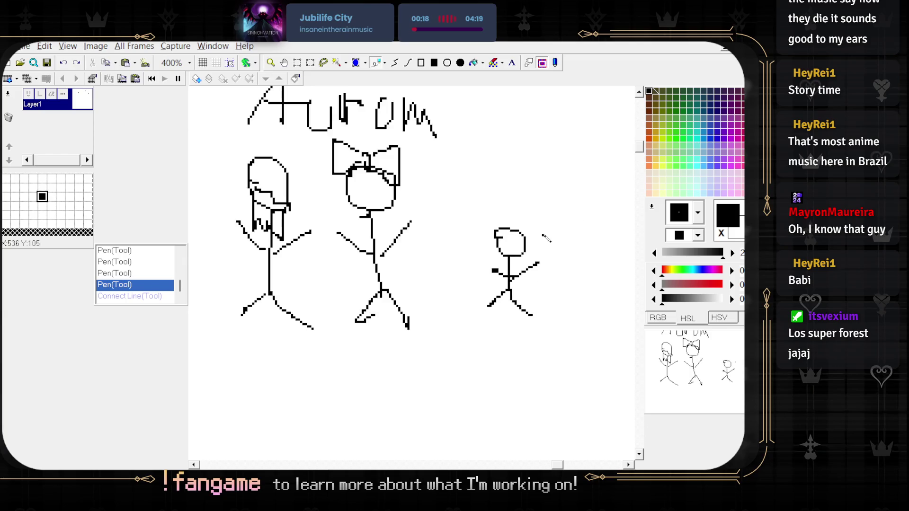
{"action": "scroll", "coordinate": [548, 211], "scroll_direction": "up", "scroll_amount": 3}
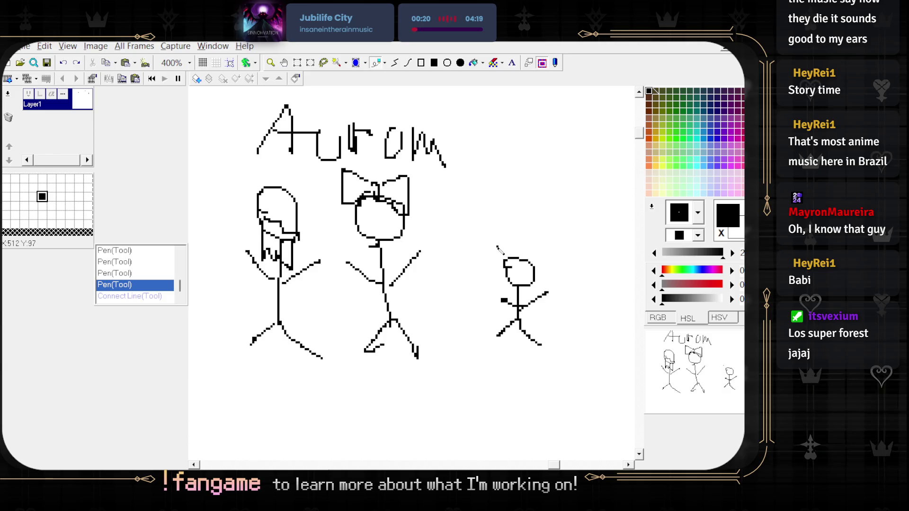
{"action": "scroll", "coordinate": [496, 238], "scroll_direction": "down", "scroll_amount": 3}
{"action": "left_click_drag", "start_coordinate": [483, 209], "coordinate": [520, 325]}
{"action": "key", "text": "ctrl+z"}
{"action": "left_click_drag", "start_coordinate": [483, 208], "coordinate": [522, 330]}
{"action": "key", "text": "ctrl+z"}
{"action": "scroll", "coordinate": [492, 213], "scroll_direction": "down", "scroll_amount": 2}
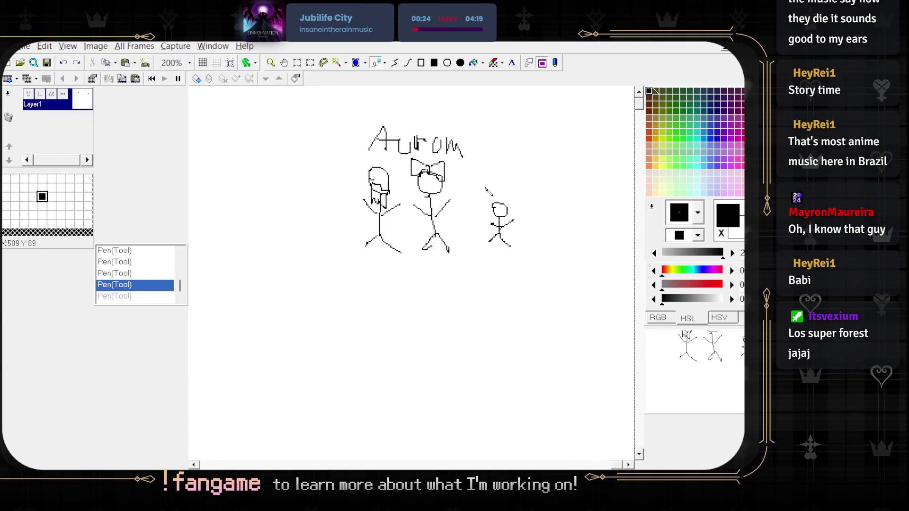
{"action": "scroll", "coordinate": [473, 213], "scroll_direction": "up", "scroll_amount": 2}
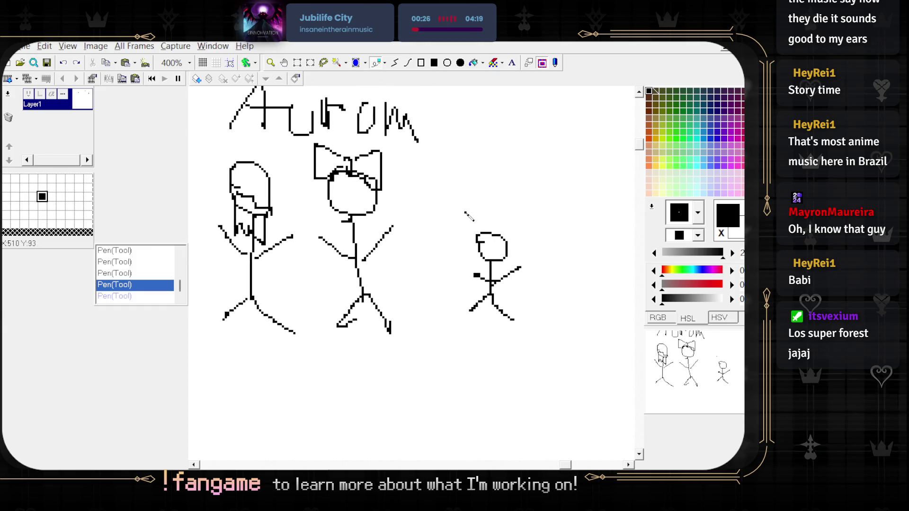
{"action": "mouse_move", "coordinate": [480, 208]}
{"action": "left_mouse_down"}
{"action": "mouse_move", "coordinate": [537, 313]}
{"action": "mouse_move", "coordinate": [462, 329]}
{"action": "mouse_move", "coordinate": [454, 206]}
{"action": "mouse_move", "coordinate": [479, 204]}
{"action": "left_mouse_up"}
{"action": "key", "text": "ctrl+z"}
{"action": "scroll", "coordinate": [466, 196], "scroll_direction": "down", "scroll_amount": 2}
{"action": "scroll", "coordinate": [448, 205], "scroll_direction": "up", "scroll_amount": 2}
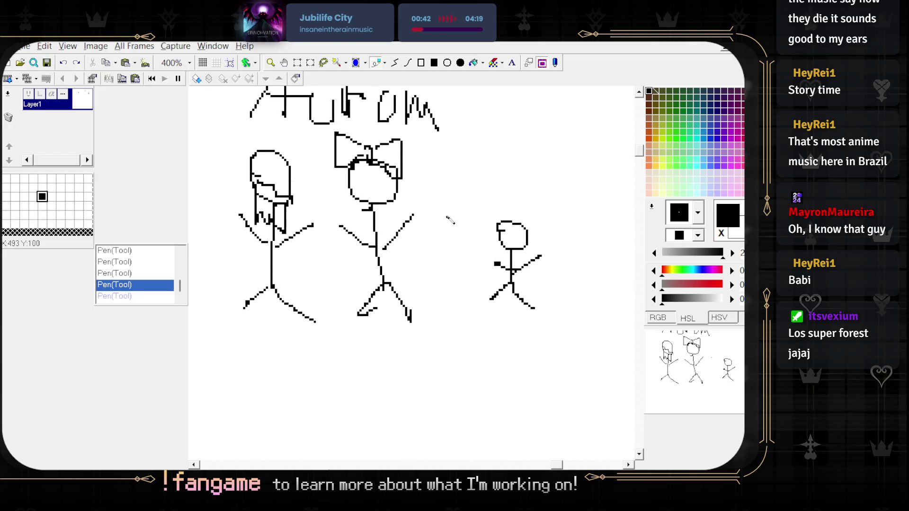
- Cut and paste the small capped stick figure, dropping it on the canvas's left side
{"action": "left_click_drag", "start_coordinate": [471, 212], "coordinate": [564, 324]}
{"action": "scroll", "coordinate": [544, 308], "scroll_direction": "down", "scroll_amount": 2}
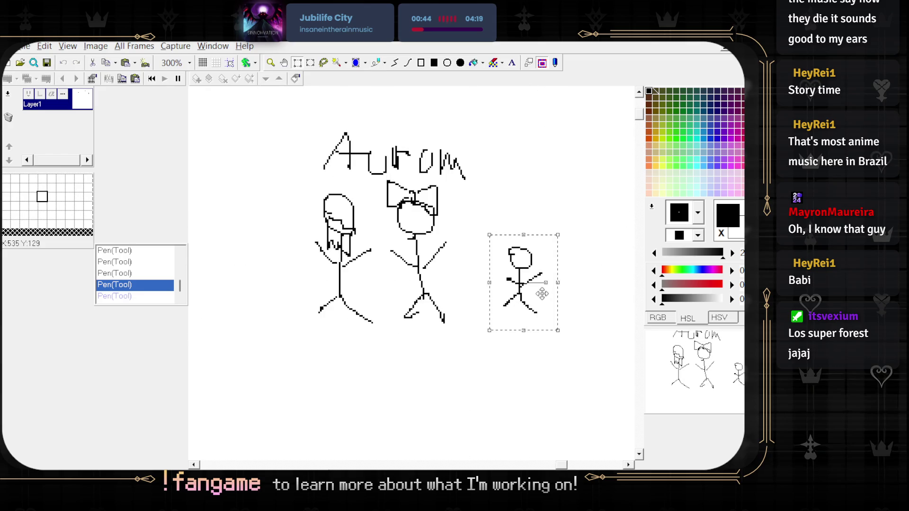
{"action": "key", "text": "ctrl+c"}
{"action": "key", "text": "ctrl+v"}
{"action": "mouse_move", "coordinate": [342, 267]}
{"action": "left_mouse_down"}
{"action": "mouse_move", "coordinate": [449, 264]}
{"action": "mouse_move", "coordinate": [549, 284]}
{"action": "mouse_move", "coordinate": [314, 230]}
{"action": "mouse_move", "coordinate": [321, 251]}
{"action": "left_mouse_up"}
{"action": "left_click", "coordinate": [365, 228]}
{"action": "scroll", "coordinate": [428, 194], "scroll_direction": "down", "scroll_amount": 2}
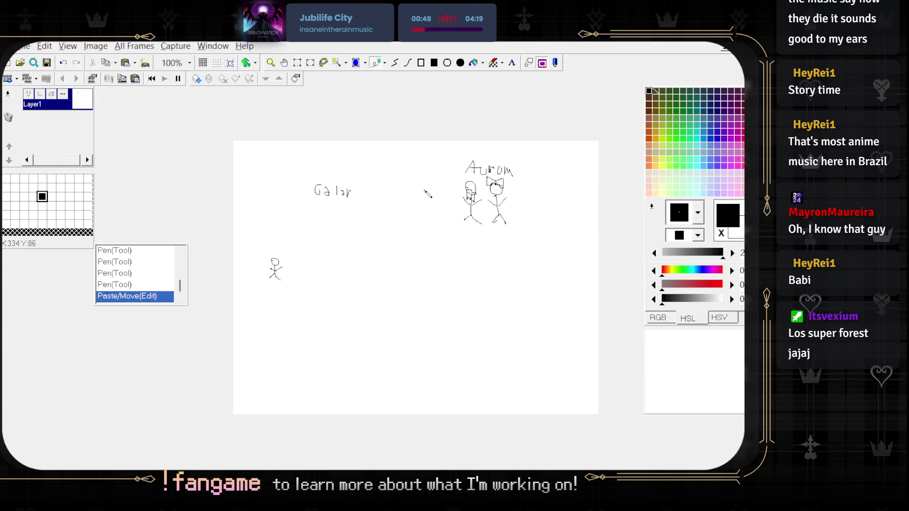
{"action": "scroll", "coordinate": [449, 213], "scroll_direction": "up", "scroll_amount": 2}
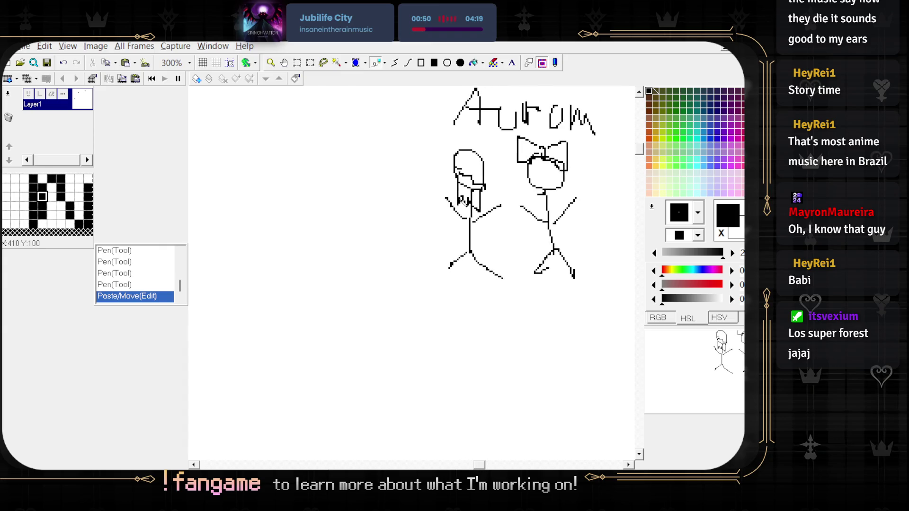
{"action": "scroll", "coordinate": [392, 239], "scroll_direction": "down", "scroll_amount": 2}
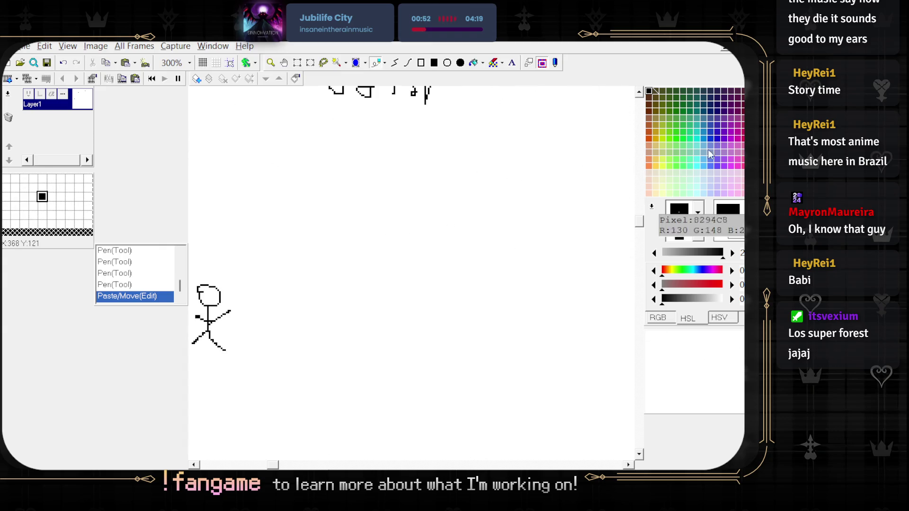
{"action": "scroll", "coordinate": [299, 319], "scroll_direction": "up", "scroll_amount": 3}
{"action": "scroll", "coordinate": [303, 304], "scroll_direction": "down", "scroll_amount": 1}
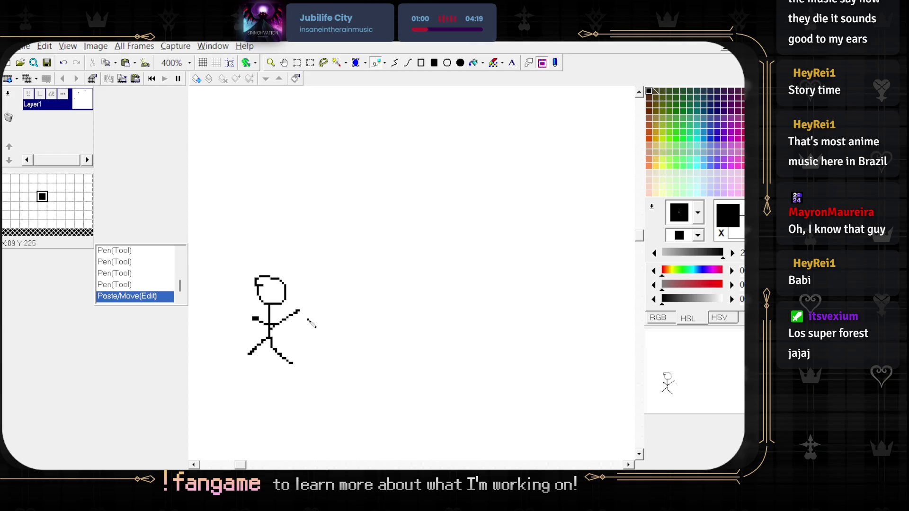
{"action": "scroll", "coordinate": [372, 270], "scroll_direction": "down", "scroll_amount": 2}
- Pen-draw a tree with vertical trunk lines and a bumpy crown outline
{"action": "scroll", "coordinate": [319, 282], "scroll_direction": "up", "scroll_amount": 2}
{"action": "scroll", "coordinate": [306, 271], "scroll_direction": "down", "scroll_amount": 1}
{"action": "mouse_move", "coordinate": [302, 240]}
{"action": "left_mouse_down"}
{"action": "mouse_move", "coordinate": [296, 326]}
{"action": "mouse_move", "coordinate": [323, 336]}
{"action": "left_mouse_up"}
{"action": "mouse_move", "coordinate": [345, 242]}
{"action": "left_mouse_down"}
{"action": "mouse_move", "coordinate": [342, 321]}
{"action": "mouse_move", "coordinate": [365, 335]}
{"action": "left_mouse_up"}
{"action": "mouse_move", "coordinate": [315, 233]}
{"action": "left_mouse_down"}
{"action": "mouse_move", "coordinate": [302, 246]}
{"action": "mouse_move", "coordinate": [322, 194]}
{"action": "mouse_move", "coordinate": [371, 260]}
{"action": "mouse_move", "coordinate": [296, 230]}
{"action": "left_mouse_up"}
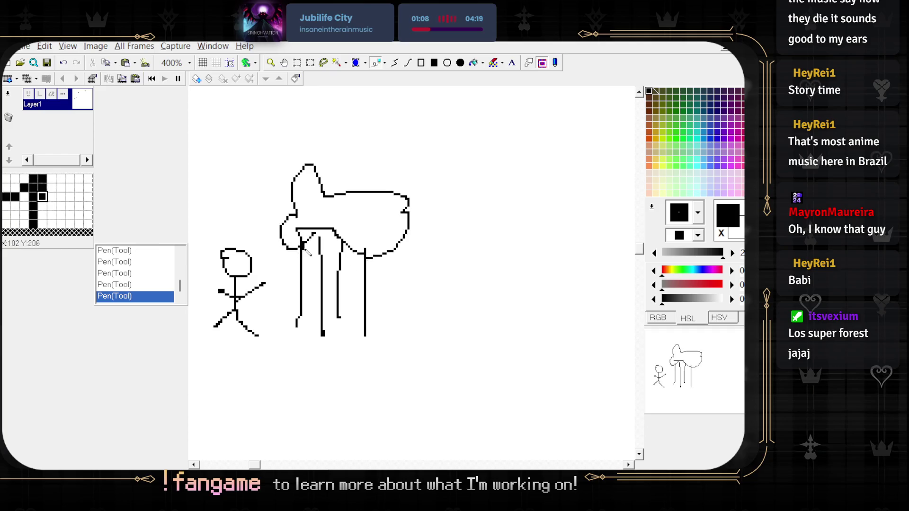
{"action": "scroll", "coordinate": [303, 279], "scroll_direction": "down", "scroll_amount": 1}
- Move the stick figure right of the tree and draw a small smile beside it
{"action": "left_click_drag", "start_coordinate": [317, 288], "coordinate": [330, 337]}
{"action": "mouse_move", "coordinate": [297, 300]}
{"action": "left_mouse_down"}
{"action": "mouse_move", "coordinate": [399, 303]}
{"action": "mouse_move", "coordinate": [354, 316]}
{"action": "mouse_move", "coordinate": [377, 322]}
{"action": "mouse_move", "coordinate": [406, 308]}
{"action": "mouse_move", "coordinate": [393, 326]}
{"action": "mouse_move", "coordinate": [401, 320]}
{"action": "mouse_move", "coordinate": [426, 331]}
{"action": "mouse_move", "coordinate": [403, 333]}
{"action": "mouse_move", "coordinate": [415, 337]}
{"action": "mouse_move", "coordinate": [535, 325]}
{"action": "mouse_move", "coordinate": [406, 325]}
{"action": "mouse_move", "coordinate": [504, 334]}
{"action": "mouse_move", "coordinate": [480, 344]}
{"action": "mouse_move", "coordinate": [562, 344]}
{"action": "mouse_move", "coordinate": [534, 353]}
{"action": "mouse_move", "coordinate": [216, 355]}
{"action": "mouse_move", "coordinate": [504, 358]}
{"action": "mouse_move", "coordinate": [431, 358]}
{"action": "left_mouse_up"}
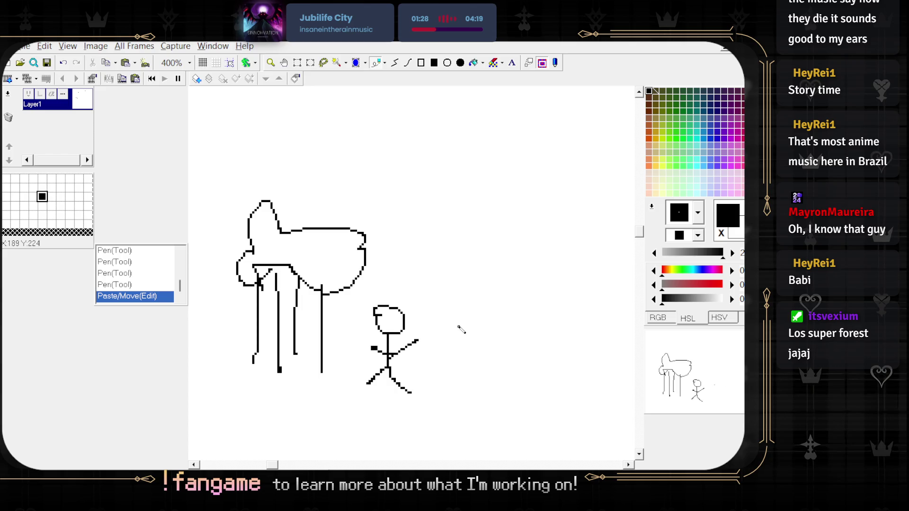
{"action": "scroll", "coordinate": [459, 315], "scroll_direction": "up", "scroll_amount": 1}
{"action": "scroll", "coordinate": [472, 308], "scroll_direction": "down", "scroll_amount": 2}
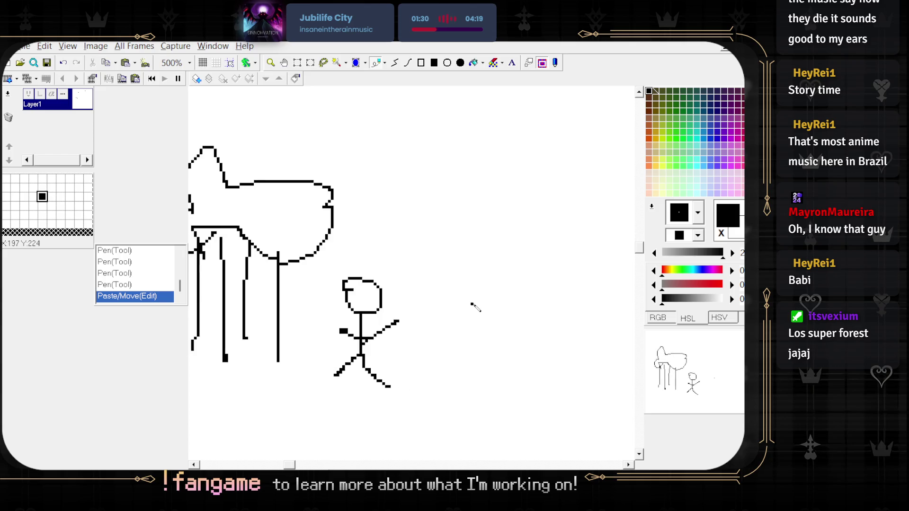
{"action": "scroll", "coordinate": [408, 312], "scroll_direction": "up", "scroll_amount": 3}
{"action": "left_click_drag", "start_coordinate": [392, 294], "coordinate": [418, 291]}
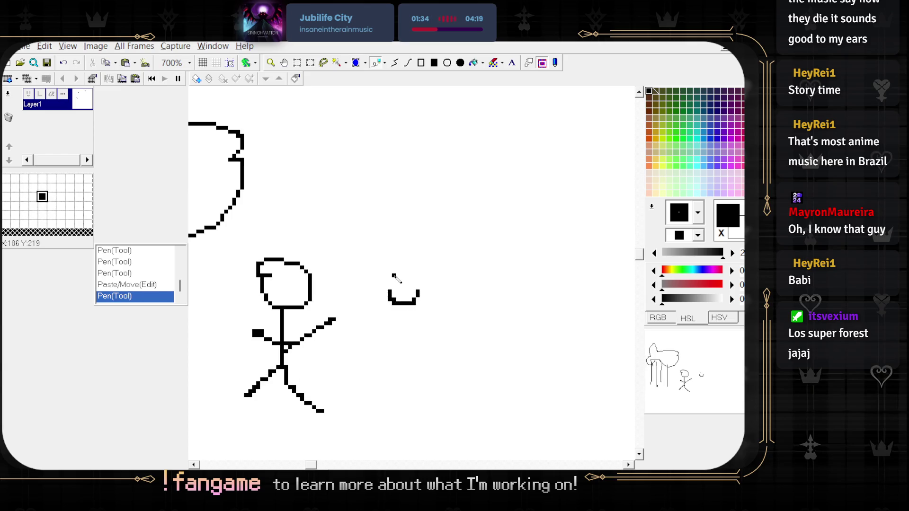
- Add eyes above the smile, undoing the stray circle, to form the creature's face
{"action": "mouse_move", "coordinate": [398, 271]}
{"action": "left_mouse_down"}
{"action": "mouse_move", "coordinate": [426, 330]}
{"action": "mouse_move", "coordinate": [385, 265]}
{"action": "mouse_move", "coordinate": [424, 324]}
{"action": "mouse_move", "coordinate": [366, 265]}
{"action": "mouse_move", "coordinate": [453, 339]}
{"action": "mouse_move", "coordinate": [422, 305]}
{"action": "mouse_move", "coordinate": [520, 274]}
{"action": "mouse_move", "coordinate": [428, 315]}
{"action": "left_mouse_up"}
{"action": "key", "text": "ctrl+z"}
{"action": "key", "text": "ctrl+y"}
{"action": "key", "text": "ctrl+z"}
{"action": "scroll", "coordinate": [443, 319], "scroll_direction": "down", "scroll_amount": 1}
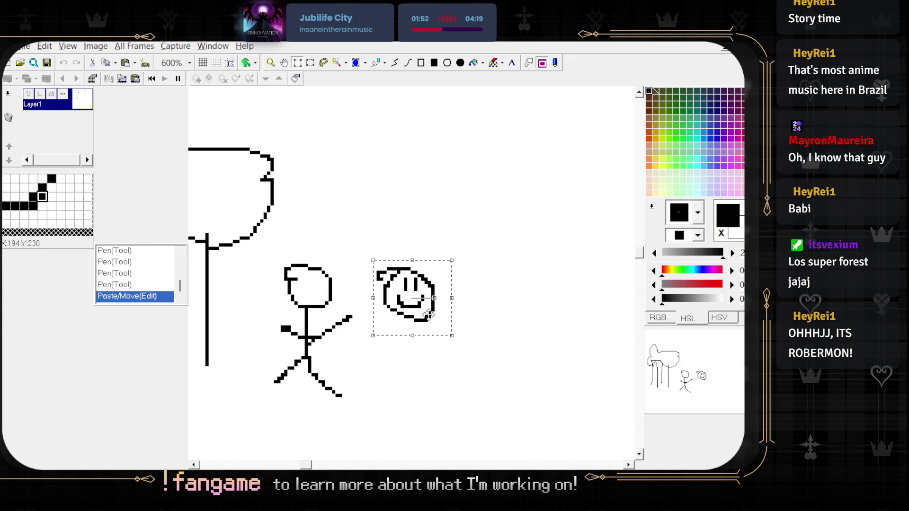
{"action": "mouse_move", "coordinate": [427, 315]}
{"action": "left_mouse_down"}
{"action": "mouse_move", "coordinate": [400, 316]}
{"action": "mouse_move", "coordinate": [461, 347]}
{"action": "mouse_move", "coordinate": [455, 330]}
{"action": "mouse_move", "coordinate": [424, 333]}
{"action": "left_mouse_up"}
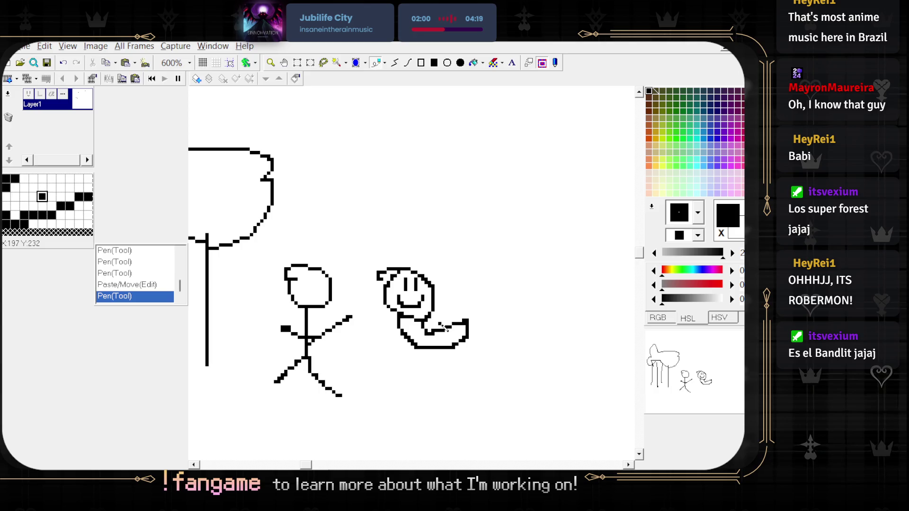
- Rectangle-select the smiley creature and reposition it beside the stick figure's outstretched hand
{"action": "key", "text": "s"}
{"action": "left_click_drag", "start_coordinate": [377, 261], "coordinate": [490, 377]}
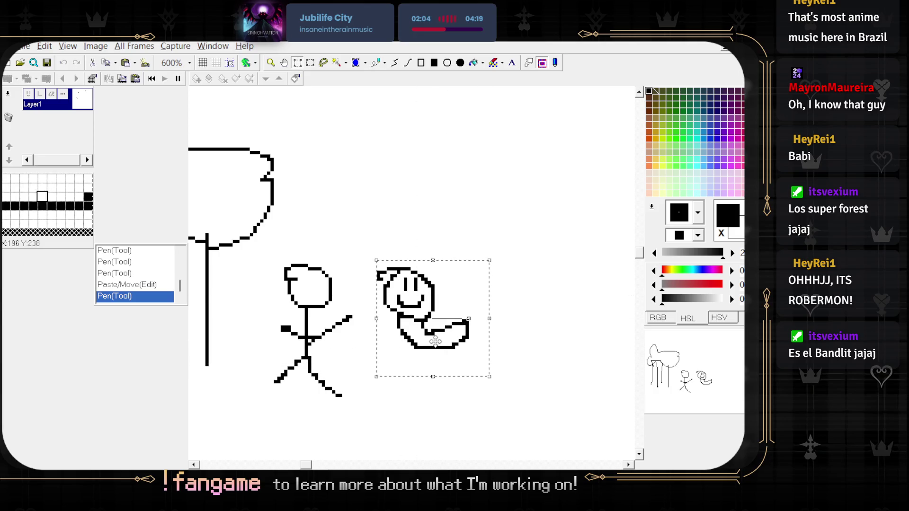
{"action": "mouse_move", "coordinate": [434, 341]}
{"action": "left_mouse_down"}
{"action": "mouse_move", "coordinate": [419, 292]}
{"action": "mouse_move", "coordinate": [417, 342]}
{"action": "left_mouse_up"}
{"action": "key", "text": "Escape"}
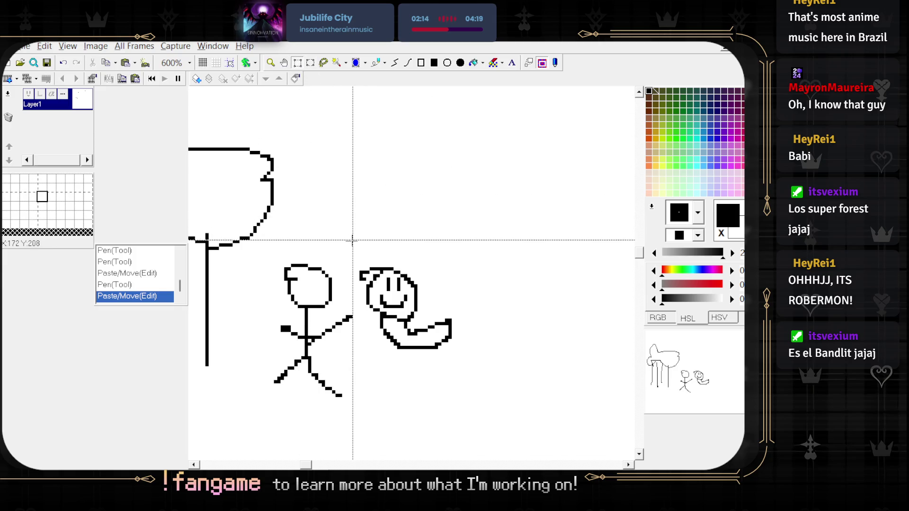
{"action": "left_click_drag", "start_coordinate": [356, 247], "coordinate": [490, 369]}
{"action": "mouse_move", "coordinate": [415, 336]}
{"action": "left_mouse_down"}
{"action": "mouse_move", "coordinate": [406, 317]}
{"action": "mouse_move", "coordinate": [426, 319]}
{"action": "mouse_move", "coordinate": [459, 254]}
{"action": "mouse_move", "coordinate": [405, 342]}
{"action": "mouse_move", "coordinate": [425, 327]}
{"action": "left_mouse_up"}
{"action": "scroll", "coordinate": [426, 319], "scroll_direction": "left", "scroll_amount": 1}
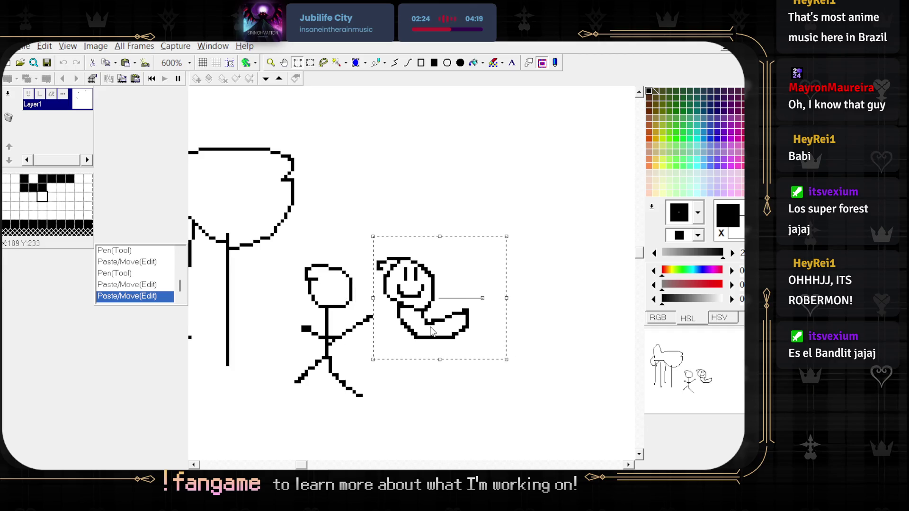
{"action": "scroll", "coordinate": [461, 314], "scroll_direction": "left", "scroll_amount": 1}
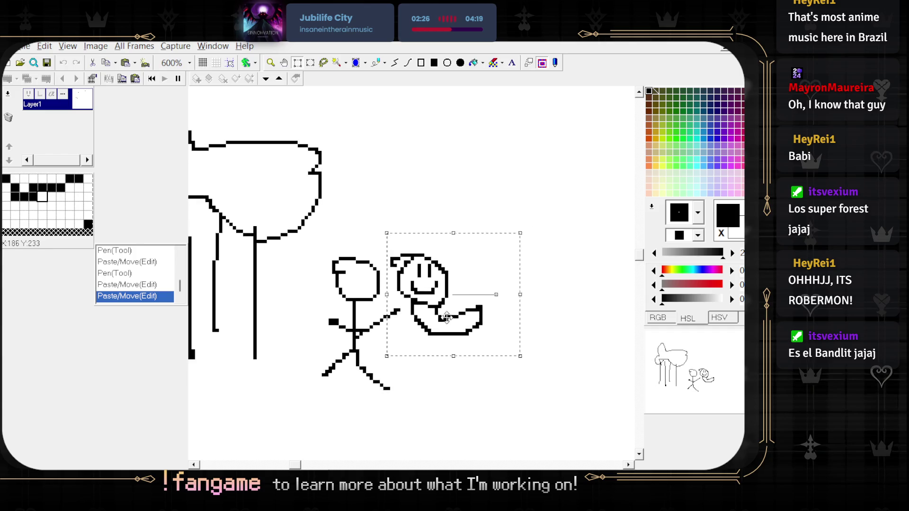
{"action": "scroll", "coordinate": [484, 320], "scroll_direction": "right", "scroll_amount": 1}
{"action": "mouse_move", "coordinate": [456, 316]}
{"action": "left_mouse_down"}
{"action": "mouse_move", "coordinate": [503, 326]}
{"action": "mouse_move", "coordinate": [463, 349]}
{"action": "mouse_move", "coordinate": [428, 325]}
{"action": "mouse_move", "coordinate": [422, 332]}
{"action": "mouse_move", "coordinate": [435, 334]}
{"action": "mouse_move", "coordinate": [445, 305]}
{"action": "mouse_move", "coordinate": [407, 280]}
{"action": "mouse_move", "coordinate": [395, 256]}
{"action": "mouse_move", "coordinate": [304, 296]}
{"action": "mouse_move", "coordinate": [384, 300]}
{"action": "mouse_move", "coordinate": [443, 351]}
{"action": "mouse_move", "coordinate": [362, 322]}
{"action": "mouse_move", "coordinate": [509, 285]}
{"action": "mouse_move", "coordinate": [467, 332]}
{"action": "mouse_move", "coordinate": [417, 327]}
{"action": "mouse_move", "coordinate": [472, 334]}
{"action": "mouse_move", "coordinate": [515, 323]}
{"action": "mouse_move", "coordinate": [526, 306]}
{"action": "mouse_move", "coordinate": [401, 299]}
{"action": "mouse_move", "coordinate": [381, 326]}
{"action": "mouse_move", "coordinate": [528, 313]}
{"action": "mouse_move", "coordinate": [512, 315]}
{"action": "left_mouse_up"}
{"action": "scroll", "coordinate": [436, 335], "scroll_direction": "left", "scroll_amount": 1}
{"action": "scroll", "coordinate": [361, 322], "scroll_direction": "right", "scroll_amount": 2}
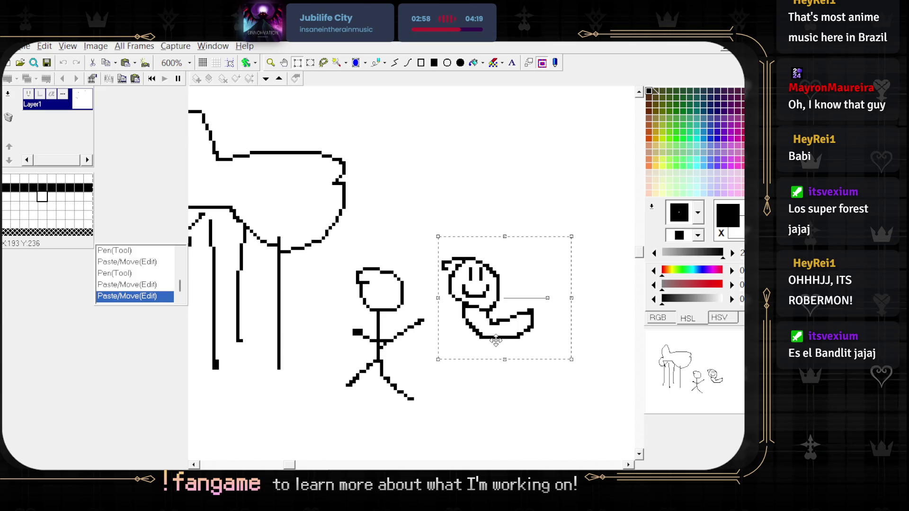
- Raise the stick figure's head, torso and arms, then pen-draw a longer torso line down
{"action": "key", "text": "Escape"}
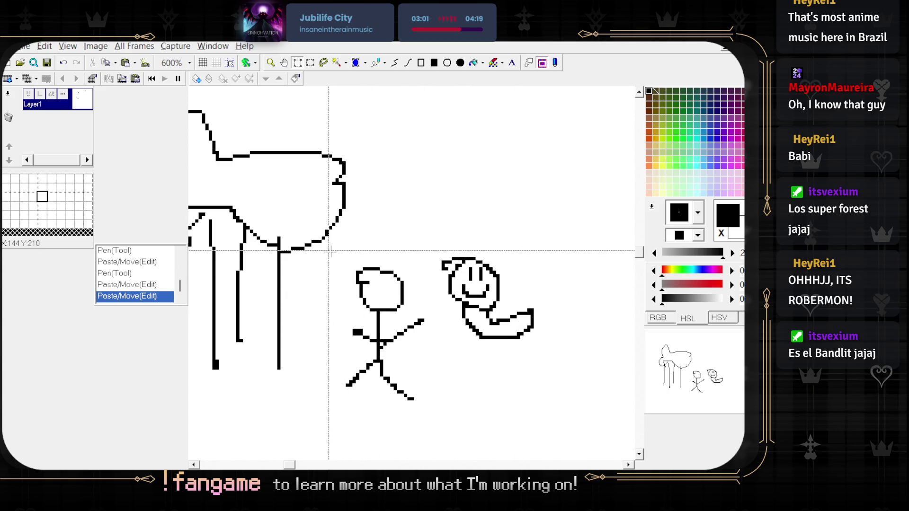
{"action": "left_click_drag", "start_coordinate": [436, 351], "coordinate": [331, 249]}
{"action": "mouse_move", "coordinate": [356, 325]}
{"action": "left_mouse_down"}
{"action": "mouse_move", "coordinate": [375, 260]}
{"action": "mouse_move", "coordinate": [355, 272]}
{"action": "mouse_move", "coordinate": [361, 285]}
{"action": "left_mouse_up"}
{"action": "key", "text": "Escape"}
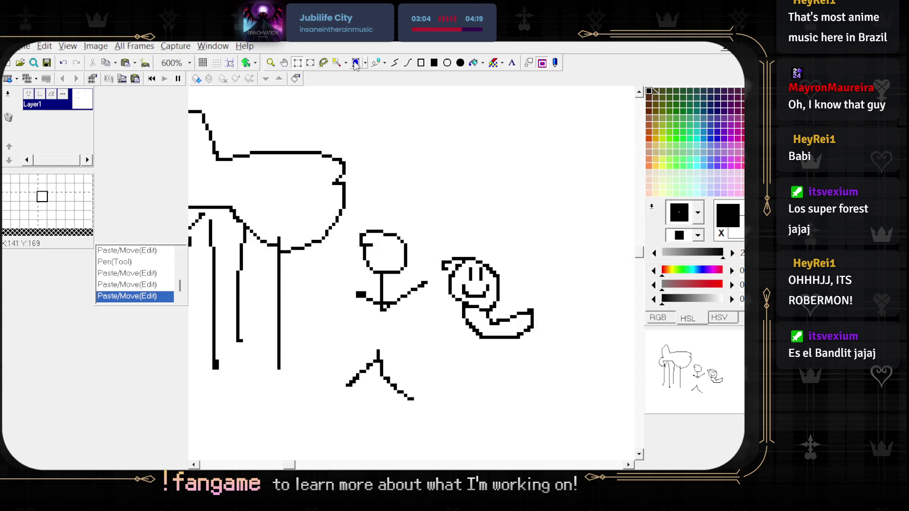
{"action": "left_click", "coordinate": [377, 62]}
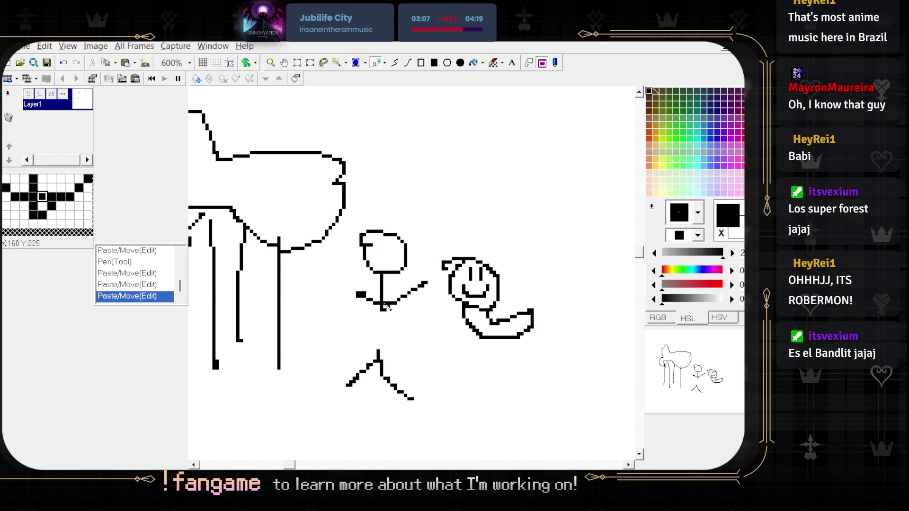
{"action": "left_click_drag", "start_coordinate": [384, 306], "coordinate": [379, 361]}
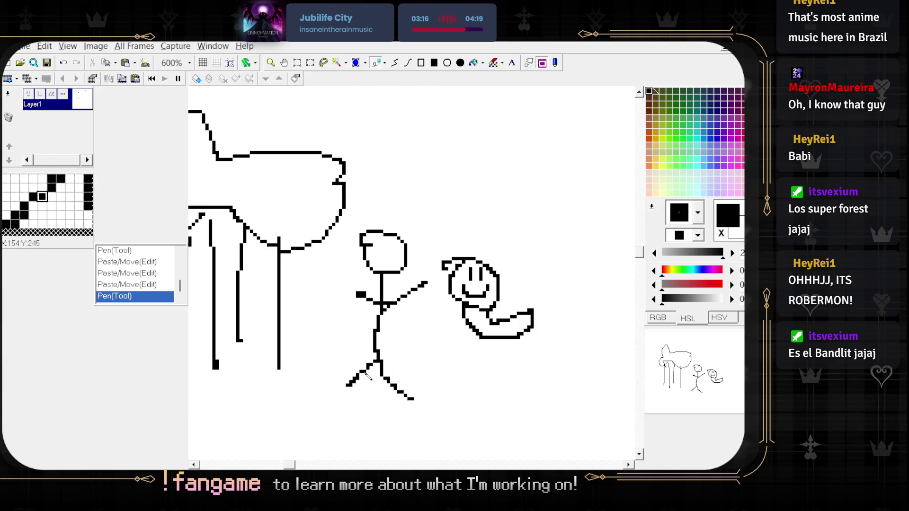
- Select the stick figure's legs and nudge them up to reconnect with the torso
{"action": "key", "text": "s"}
{"action": "left_click_drag", "start_coordinate": [343, 360], "coordinate": [455, 435]}
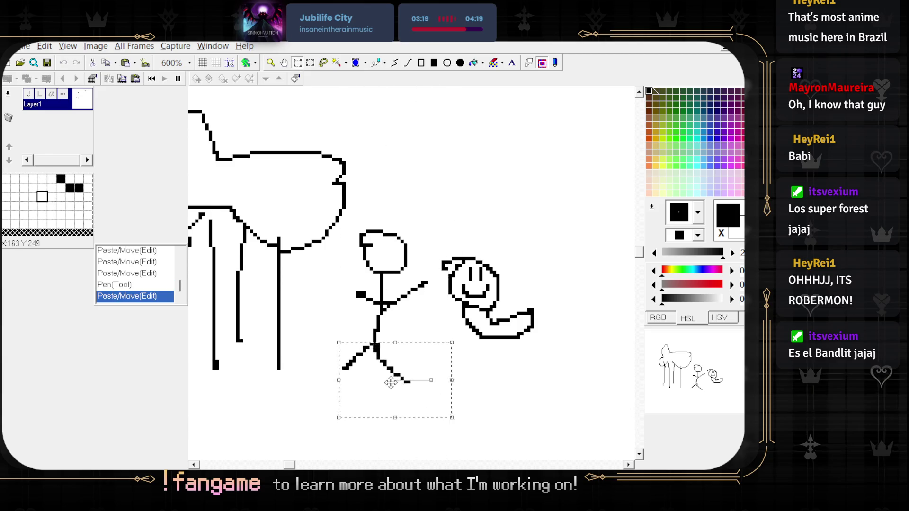
{"action": "key", "text": "p"}
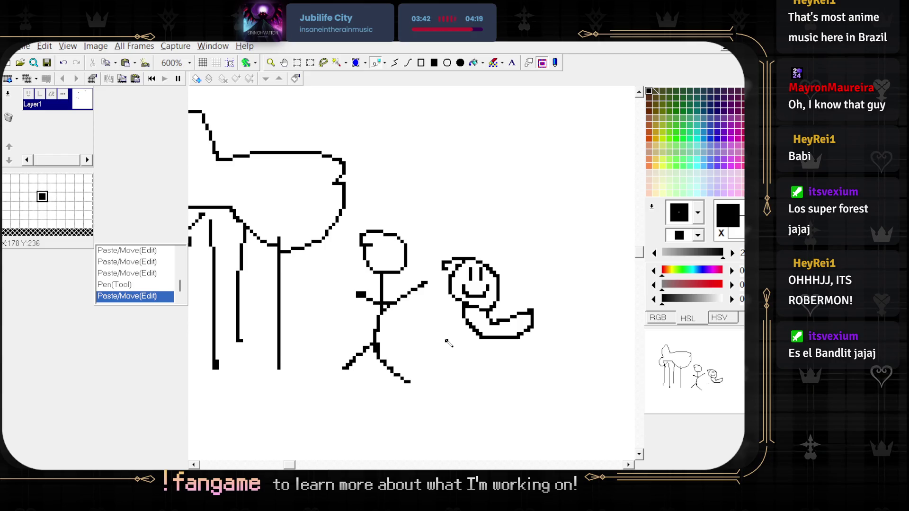
{"action": "left_click_drag", "start_coordinate": [444, 309], "coordinate": [382, 302]}
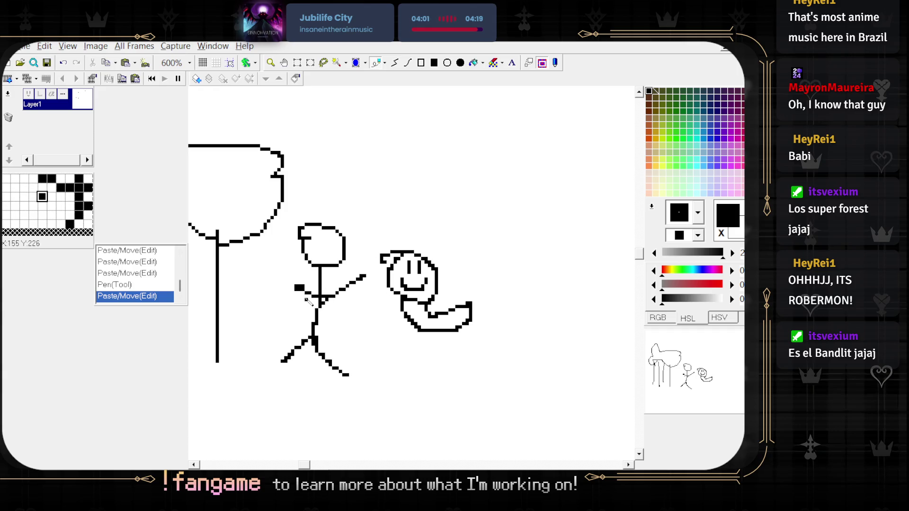
- Draw a small house left of the tree with two walls, a peaked roof and an arched door
{"action": "scroll", "coordinate": [528, 334], "scroll_direction": "left", "scroll_amount": 5}
{"action": "scroll", "coordinate": [528, 333], "scroll_direction": "left", "scroll_amount": 2}
{"action": "left_click_drag", "start_coordinate": [282, 365], "coordinate": [285, 308]}
{"action": "left_click_drag", "start_coordinate": [368, 284], "coordinate": [363, 362]}
{"action": "mouse_move", "coordinate": [285, 322]}
{"action": "left_mouse_down"}
{"action": "mouse_move", "coordinate": [289, 269]}
{"action": "mouse_move", "coordinate": [383, 286]}
{"action": "mouse_move", "coordinate": [260, 280]}
{"action": "left_mouse_up"}
{"action": "mouse_move", "coordinate": [313, 349]}
{"action": "left_mouse_down"}
{"action": "mouse_move", "coordinate": [334, 313]}
{"action": "mouse_move", "coordinate": [343, 348]}
{"action": "left_mouse_up"}
- Draw a dark cap band across the stick figure's face
{"action": "scroll", "coordinate": [406, 330], "scroll_direction": "down", "scroll_amount": 1}
{"action": "scroll", "coordinate": [404, 326], "scroll_direction": "right", "scroll_amount": 3}
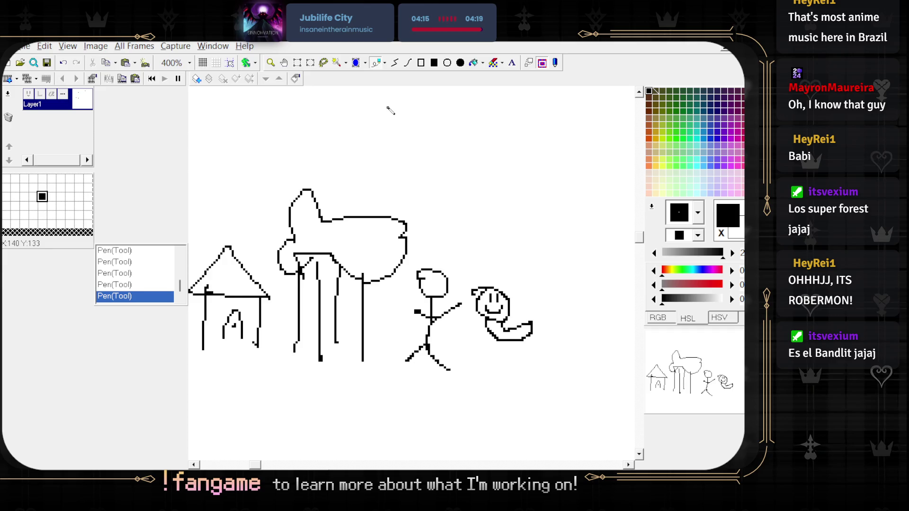
{"action": "scroll", "coordinate": [434, 297], "scroll_direction": "up", "scroll_amount": 3}
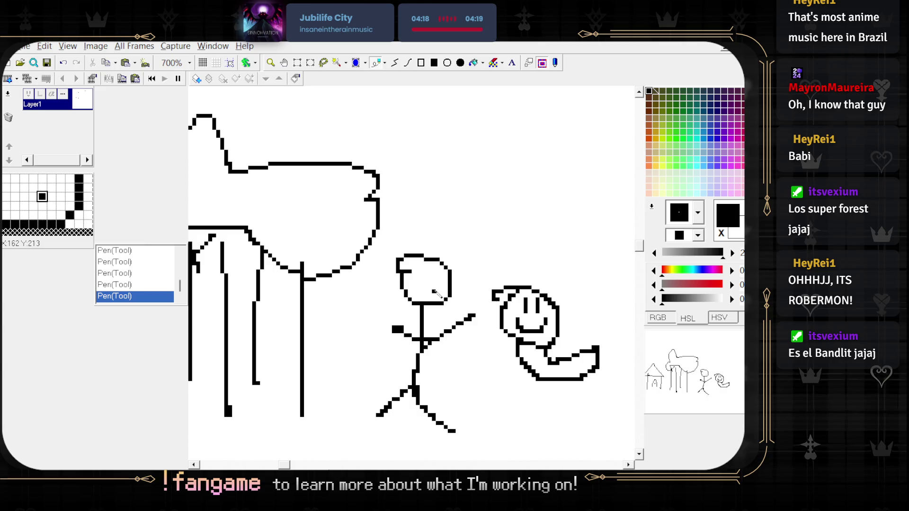
{"action": "mouse_move", "coordinate": [434, 292]}
{"action": "left_mouse_down"}
{"action": "mouse_move", "coordinate": [453, 310]}
{"action": "mouse_move", "coordinate": [406, 291]}
{"action": "left_mouse_up"}
{"action": "scroll", "coordinate": [407, 377], "scroll_direction": "down", "scroll_amount": 2}
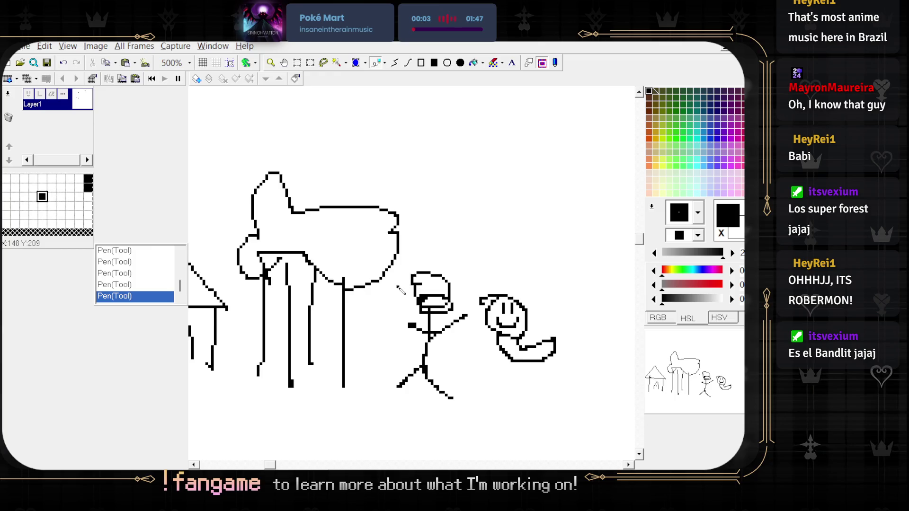
{"action": "scroll", "coordinate": [406, 377], "scroll_direction": "up", "scroll_amount": 2}
{"action": "mouse_move", "coordinate": [363, 372]}
{"action": "left_mouse_down"}
{"action": "mouse_move", "coordinate": [384, 348]}
{"action": "mouse_move", "coordinate": [391, 368]}
{"action": "left_mouse_up"}
{"action": "left_click_drag", "start_coordinate": [374, 306], "coordinate": [378, 345]}
{"action": "mouse_move", "coordinate": [340, 320]}
{"action": "left_mouse_down"}
{"action": "mouse_move", "coordinate": [383, 323]}
{"action": "mouse_move", "coordinate": [379, 310]}
{"action": "left_mouse_up"}
{"action": "scroll", "coordinate": [415, 280], "scroll_direction": "down", "scroll_amount": 1}
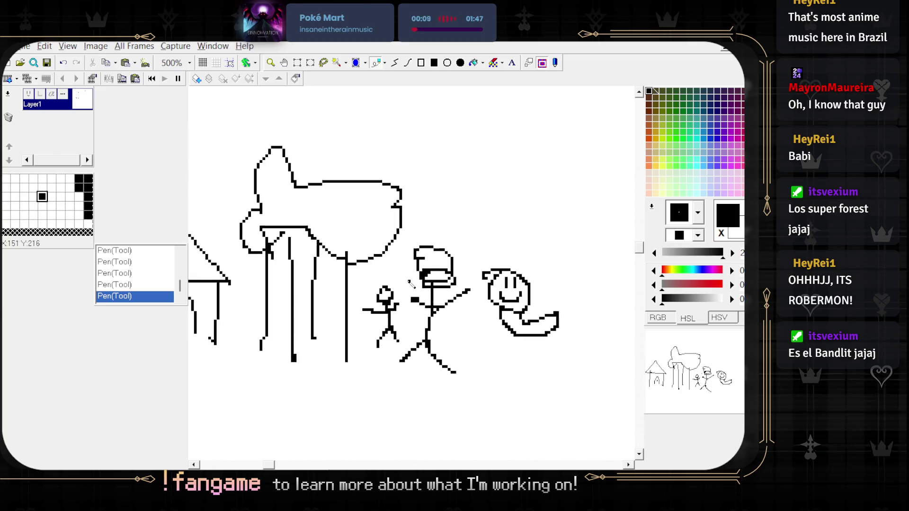
{"action": "scroll", "coordinate": [373, 341], "scroll_direction": "up", "scroll_amount": 3}
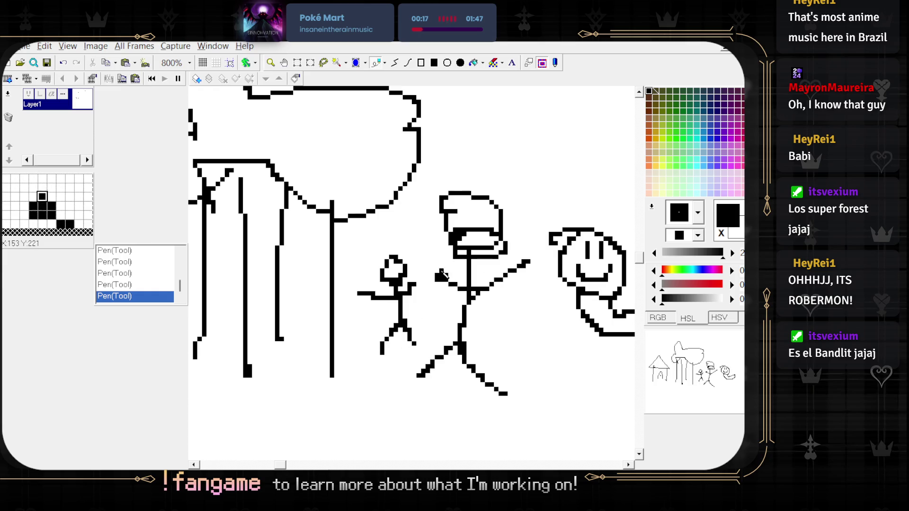
{"action": "scroll", "coordinate": [462, 266], "scroll_direction": "down", "scroll_amount": 1}
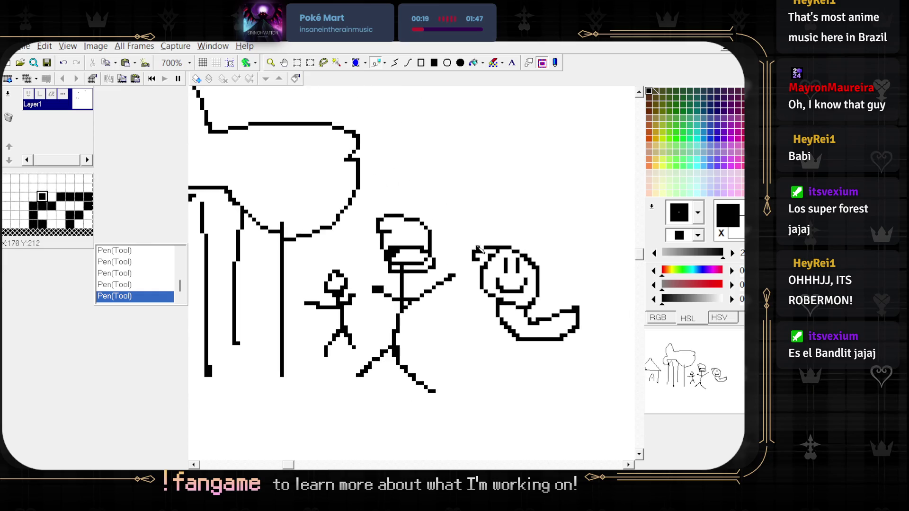
{"action": "scroll", "coordinate": [479, 253], "scroll_direction": "down", "scroll_amount": 2}
{"action": "scroll", "coordinate": [440, 276], "scroll_direction": "up", "scroll_amount": 2}
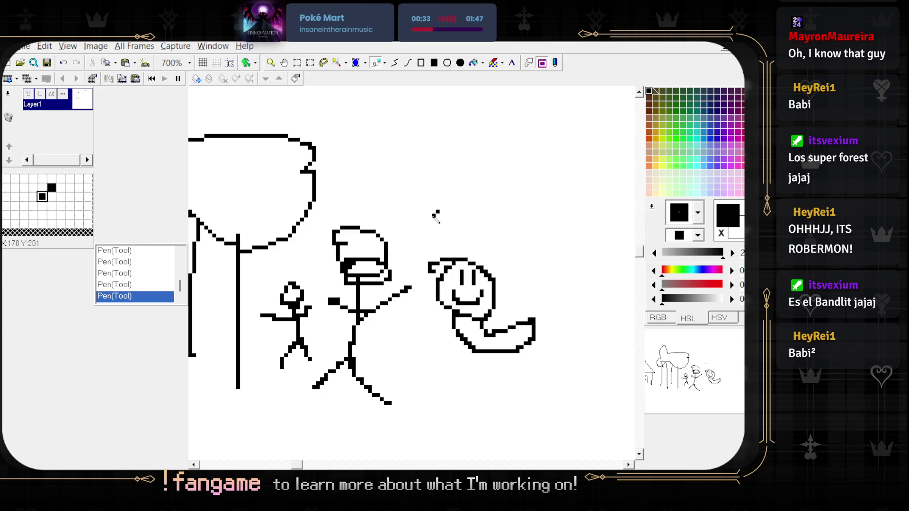
{"action": "scroll", "coordinate": [436, 216], "scroll_direction": "down", "scroll_amount": 1}
- Paste the tree, stick figures and snail drawing onto the Aurom canvas with Ctrl+V
{"action": "scroll", "coordinate": [451, 259], "scroll_direction": "up", "scroll_amount": 5}
{"action": "scroll", "coordinate": [497, 197], "scroll_direction": "right", "scroll_amount": 5}
{"action": "scroll", "coordinate": [299, 345], "scroll_direction": "right", "scroll_amount": 5}
{"action": "scroll", "coordinate": [298, 345], "scroll_direction": "down", "scroll_amount": 3}
{"action": "scroll", "coordinate": [355, 284], "scroll_direction": "up", "scroll_amount": 2}
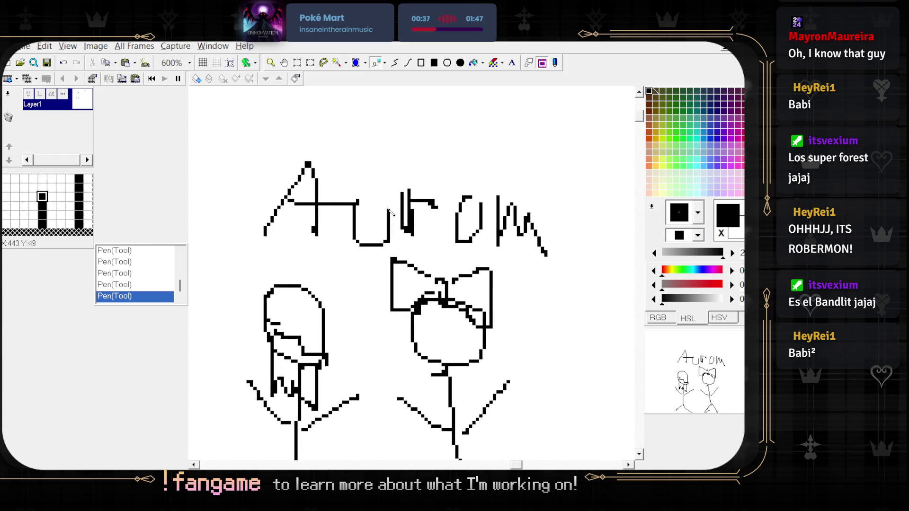
{"action": "scroll", "coordinate": [379, 252], "scroll_direction": "down", "scroll_amount": 1}
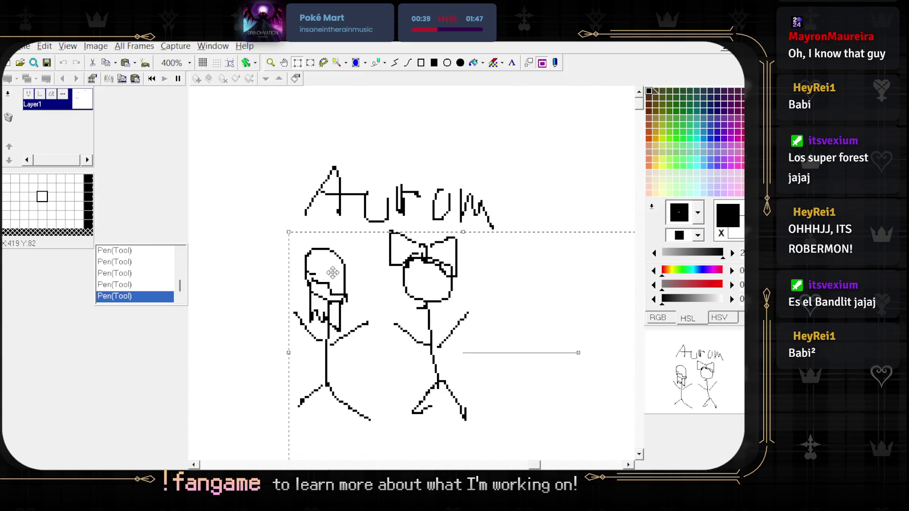
{"action": "key", "text": "ctrl+v"}
{"action": "scroll", "coordinate": [422, 256], "scroll_direction": "up", "scroll_amount": 2}
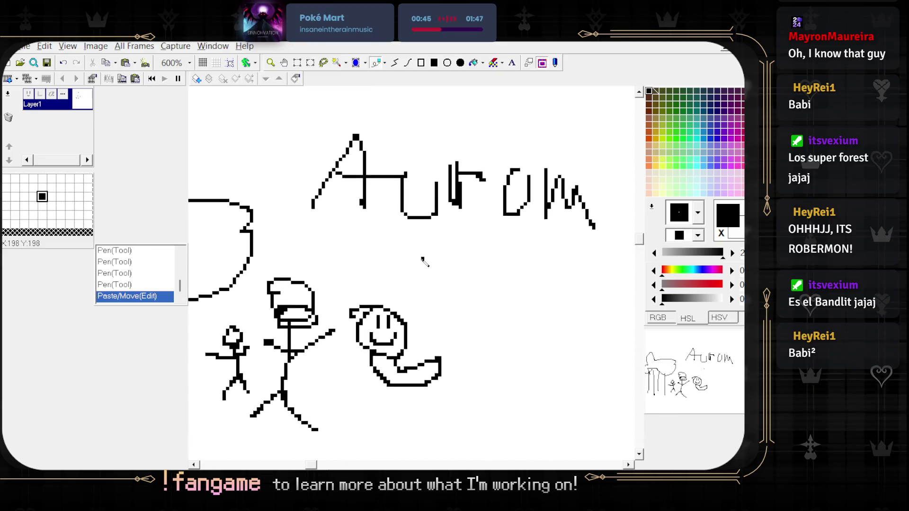
{"action": "key", "text": "Right"}
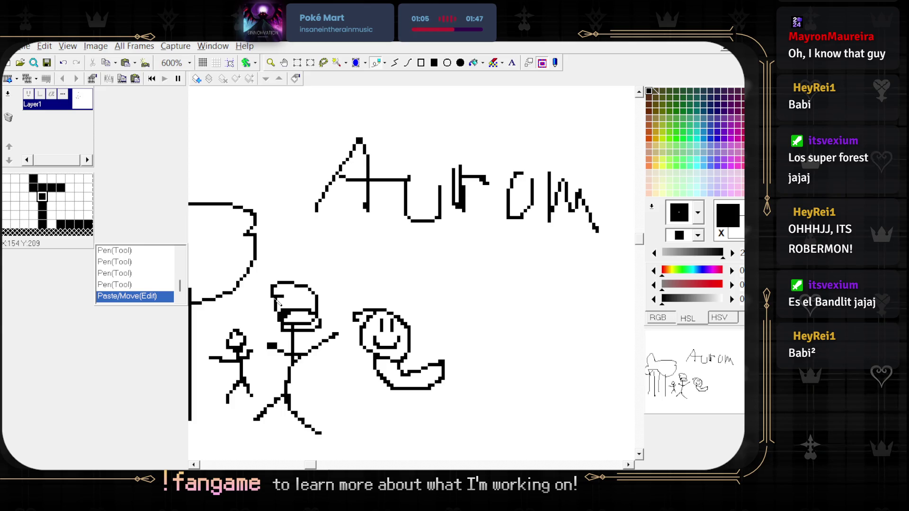
- Drag the pasted drawing below and left of the 'Aurom' label
{"action": "mouse_move", "coordinate": [477, 268]}
{"action": "left_mouse_down"}
{"action": "mouse_move", "coordinate": [426, 278]}
{"action": "mouse_move", "coordinate": [450, 263]}
{"action": "left_mouse_up"}
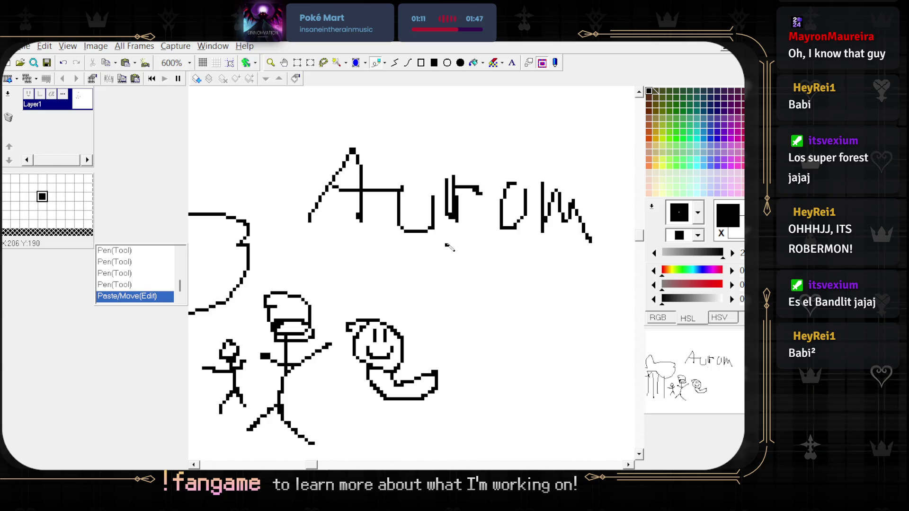
{"action": "left_click_drag", "start_coordinate": [311, 299], "coordinate": [334, 251]}
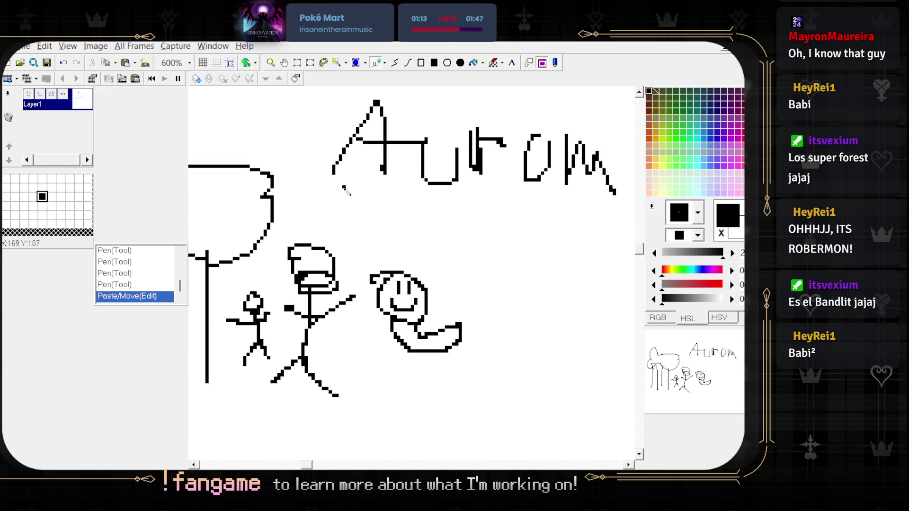
{"action": "scroll", "coordinate": [347, 199], "scroll_direction": "down", "scroll_amount": 1}
{"action": "left_click_drag", "start_coordinate": [347, 199], "coordinate": [376, 213]}
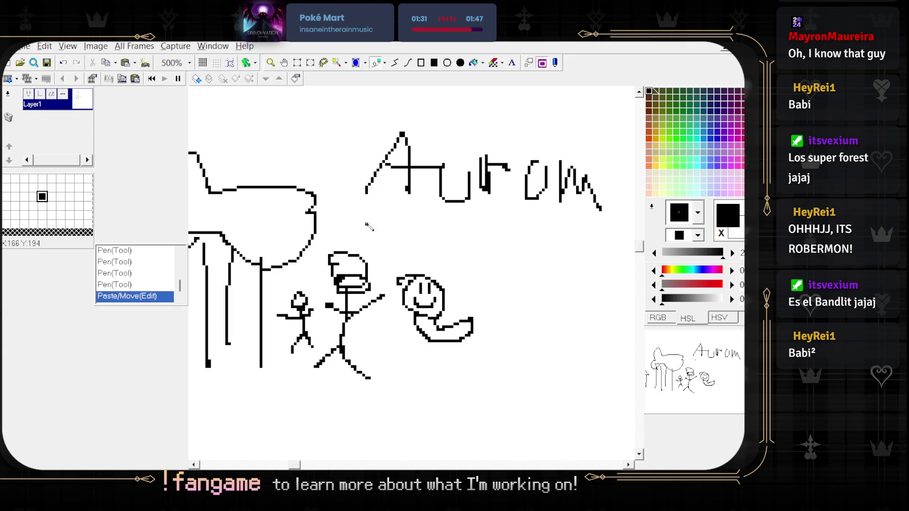
{"action": "scroll", "coordinate": [389, 256], "scroll_direction": "up", "scroll_amount": 1}
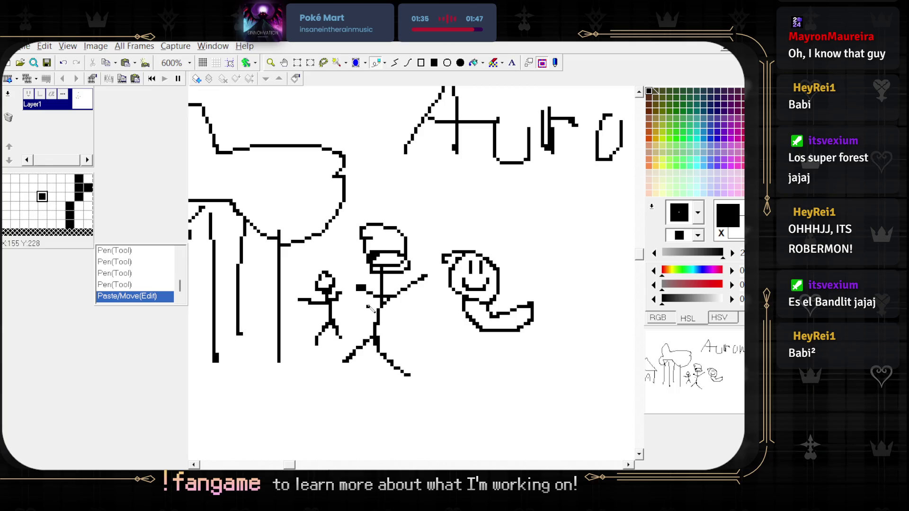
{"action": "scroll", "coordinate": [370, 308], "scroll_direction": "down", "scroll_amount": 2}
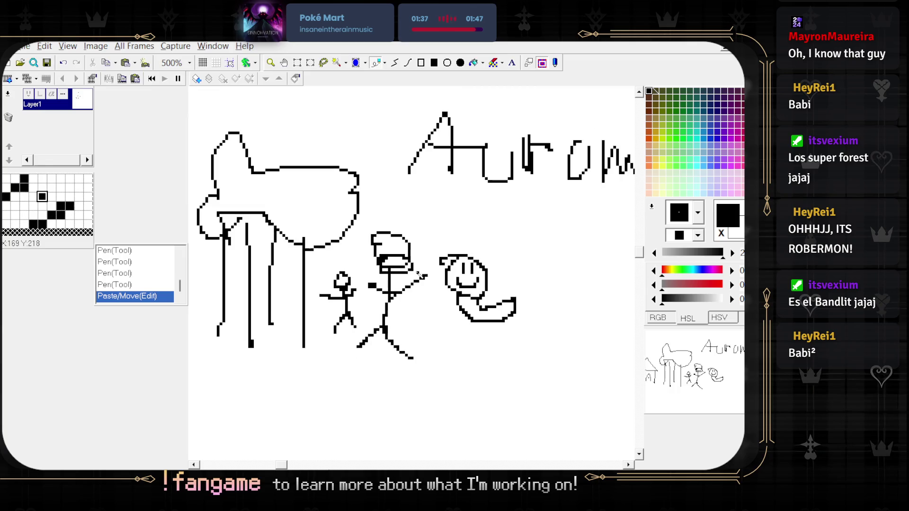
{"action": "scroll", "coordinate": [331, 284], "scroll_direction": "up", "scroll_amount": 2}
{"action": "scroll", "coordinate": [305, 279], "scroll_direction": "down", "scroll_amount": 1}
{"action": "scroll", "coordinate": [305, 280], "scroll_direction": "down", "scroll_amount": 2}
{"action": "mouse_move", "coordinate": [367, 219]}
{"action": "left_mouse_down"}
{"action": "mouse_move", "coordinate": [450, 203]}
{"action": "mouse_move", "coordinate": [548, 260]}
{"action": "left_mouse_up"}
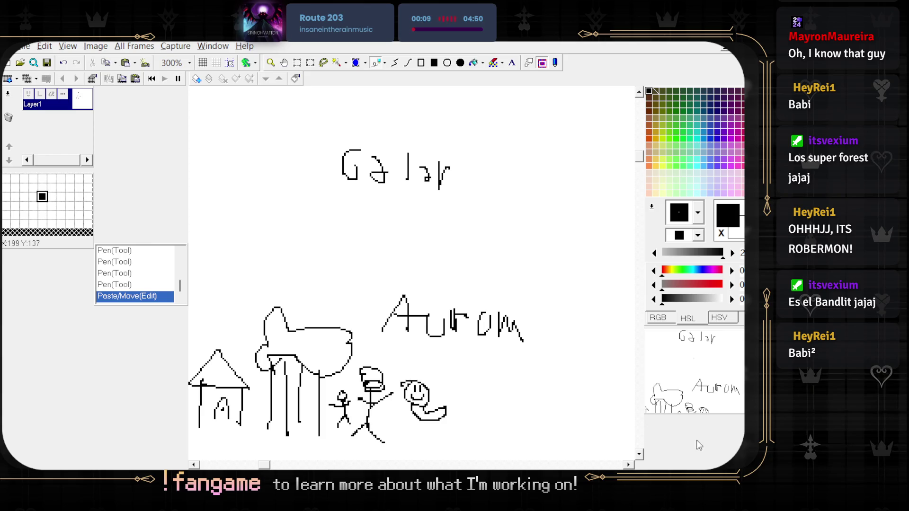
{"action": "scroll", "coordinate": [450, 377], "scroll_direction": "up", "scroll_amount": 2}
{"action": "scroll", "coordinate": [458, 335], "scroll_direction": "down", "scroll_amount": 3}
{"action": "scroll", "coordinate": [474, 312], "scroll_direction": "up", "scroll_amount": 1}
{"action": "scroll", "coordinate": [484, 292], "scroll_direction": "up", "scroll_amount": 1}
{"action": "scroll", "coordinate": [478, 303], "scroll_direction": "down", "scroll_amount": 1}
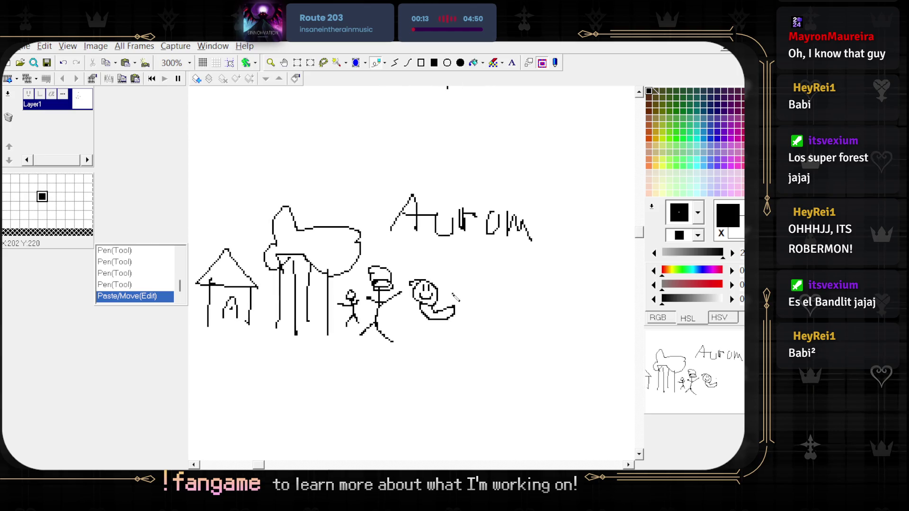
{"action": "scroll", "coordinate": [471, 315], "scroll_direction": "up", "scroll_amount": 3}
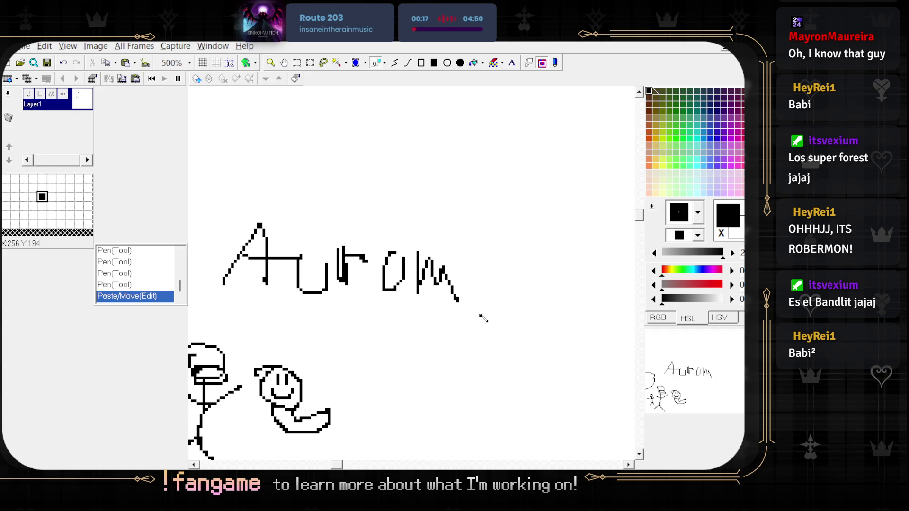
{"action": "scroll", "coordinate": [425, 385], "scroll_direction": "down", "scroll_amount": 1}
{"action": "scroll", "coordinate": [393, 244], "scroll_direction": "up", "scroll_amount": 1}
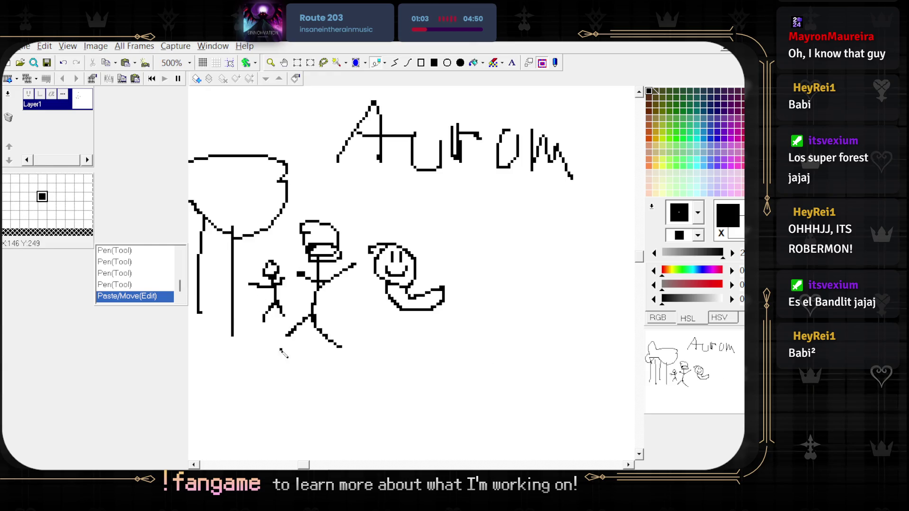
{"action": "scroll", "coordinate": [325, 353], "scroll_direction": "left", "scroll_amount": 2}
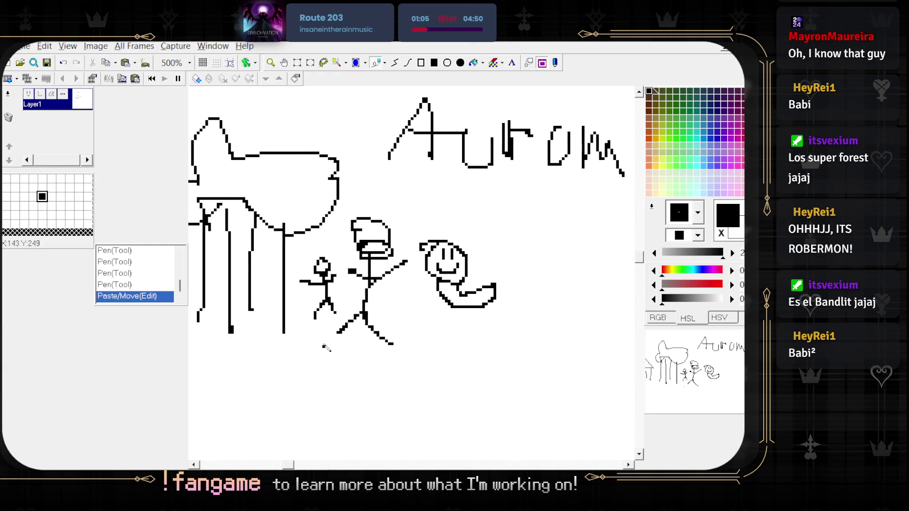
- Rectangle-select the small stick figure, then undo an accidental enlargement of it
{"action": "key", "text": "s"}
{"action": "mouse_move", "coordinate": [293, 251]}
{"action": "left_mouse_down"}
{"action": "mouse_move", "coordinate": [342, 328]}
{"action": "mouse_move", "coordinate": [330, 429]}
{"action": "mouse_move", "coordinate": [343, 324]}
{"action": "mouse_move", "coordinate": [326, 339]}
{"action": "mouse_move", "coordinate": [322, 369]}
{"action": "left_mouse_up"}
{"action": "scroll", "coordinate": [330, 429], "scroll_direction": "down", "scroll_amount": 5}
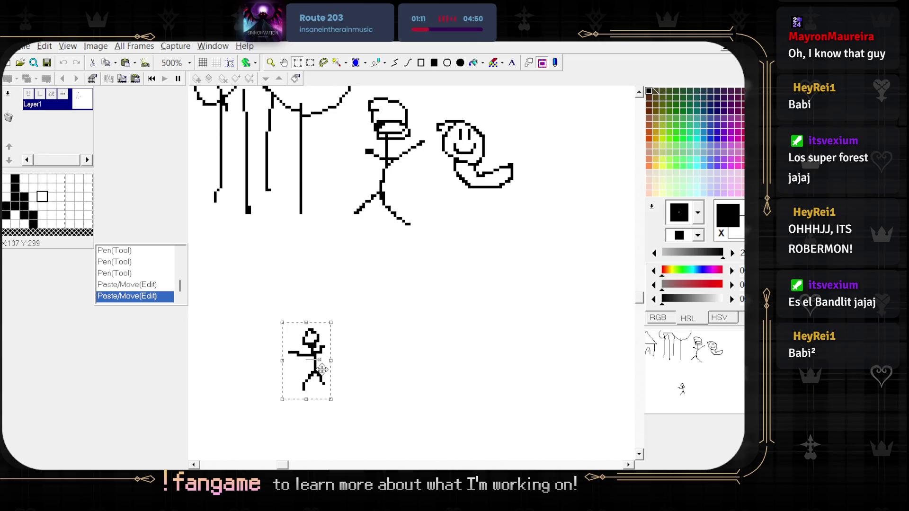
{"action": "left_click_drag", "start_coordinate": [331, 322], "coordinate": [439, 257]}
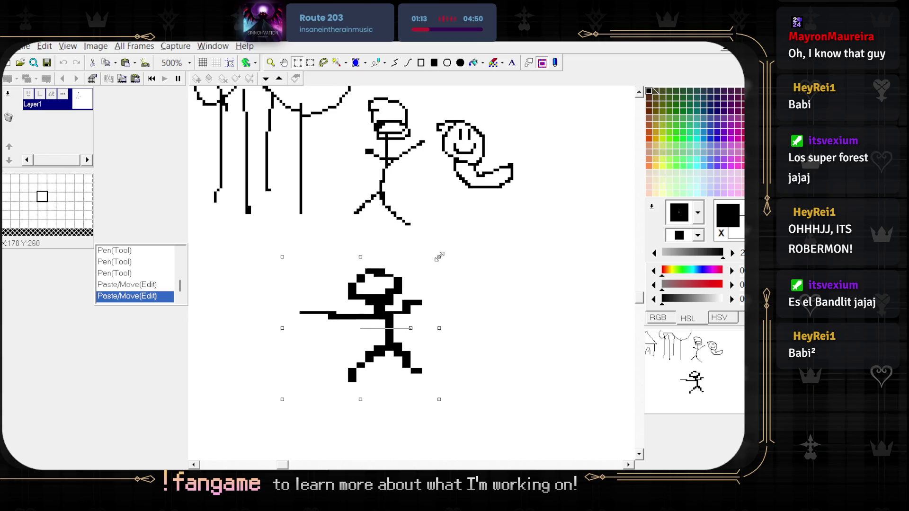
{"action": "key", "text": "ctrl+z"}
- Reselect the small stick figure and move it down-left, below the big figure
{"action": "left_click", "coordinate": [298, 63]}
{"action": "left_click_drag", "start_coordinate": [320, 120], "coordinate": [359, 205]}
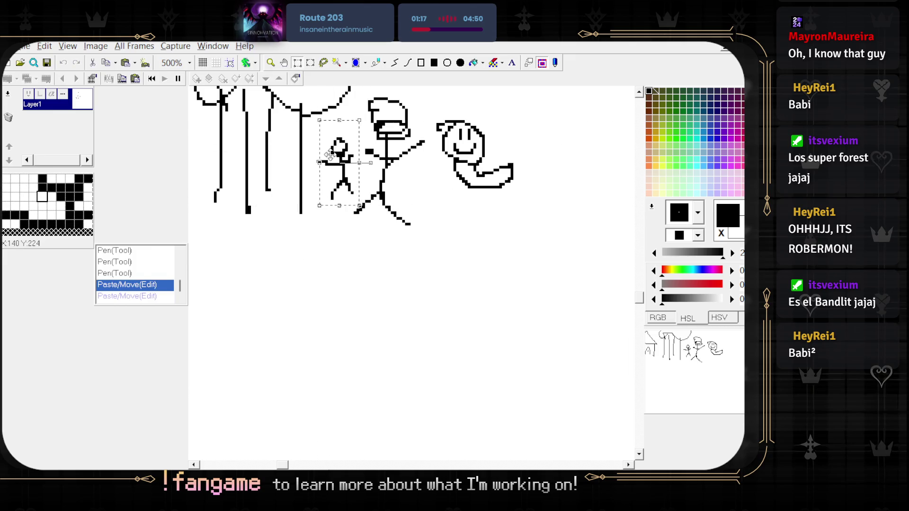
{"action": "mouse_move", "coordinate": [330, 155]}
{"action": "left_mouse_down"}
{"action": "mouse_move", "coordinate": [311, 262]}
{"action": "mouse_move", "coordinate": [312, 326]}
{"action": "left_mouse_up"}
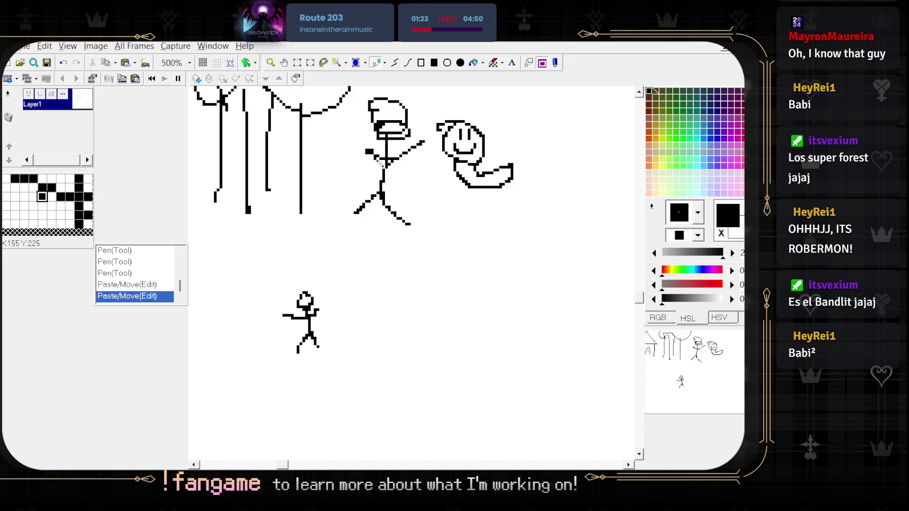
- Add a pen dot and a short stroke near the moved small figure
{"action": "left_click", "coordinate": [417, 192]}
{"action": "left_click_drag", "start_coordinate": [418, 195], "coordinate": [393, 257]}
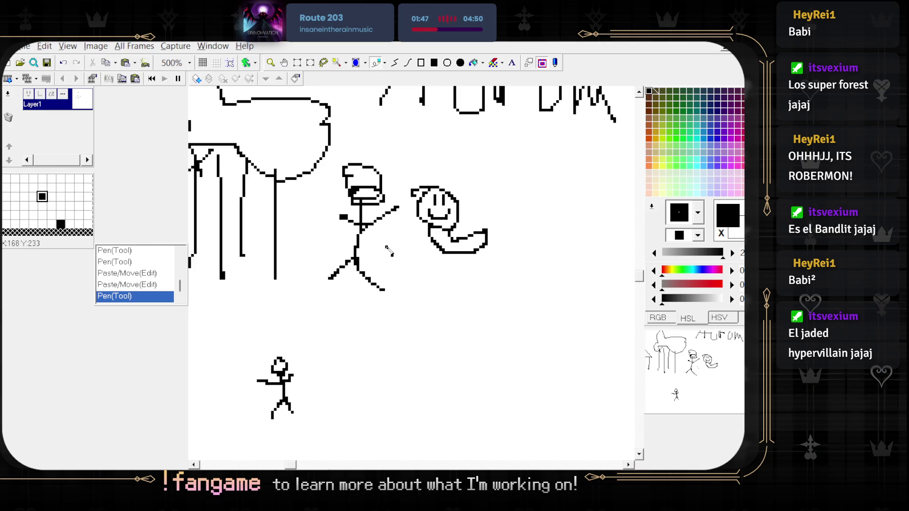
{"action": "mouse_move", "coordinate": [321, 369]}
{"action": "left_mouse_down"}
{"action": "mouse_move", "coordinate": [349, 325]}
{"action": "mouse_move", "coordinate": [371, 318]}
{"action": "mouse_move", "coordinate": [378, 327]}
{"action": "left_mouse_up"}
{"action": "scroll", "coordinate": [328, 342], "scroll_direction": "up", "scroll_amount": 1}
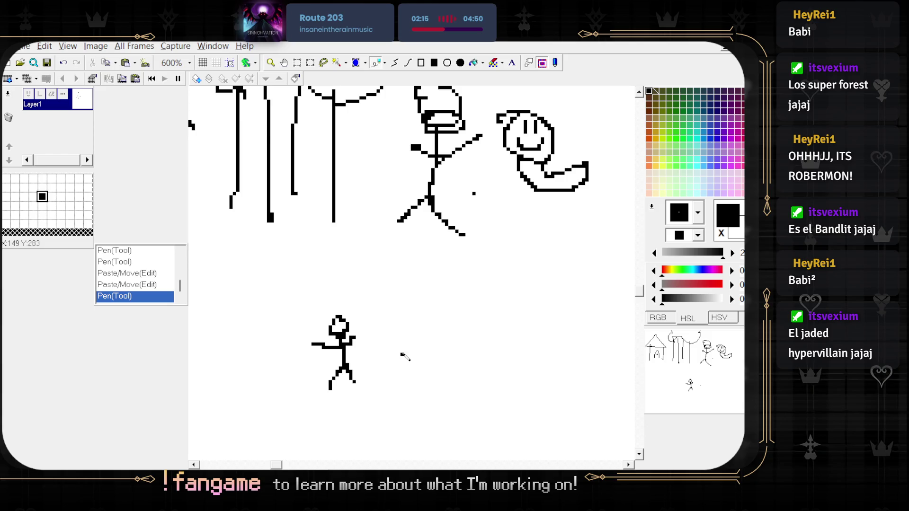
- Draw a long rightward arrow with a curled hook from the small figure, then sketch a hood outline
{"action": "scroll", "coordinate": [408, 356], "scroll_direction": "down", "scroll_amount": 1}
{"action": "scroll", "coordinate": [416, 352], "scroll_direction": "right", "scroll_amount": 2}
{"action": "mouse_move", "coordinate": [316, 347]}
{"action": "left_mouse_down"}
{"action": "mouse_move", "coordinate": [475, 352]}
{"action": "mouse_move", "coordinate": [439, 367]}
{"action": "left_mouse_up"}
{"action": "scroll", "coordinate": [483, 366], "scroll_direction": "right", "scroll_amount": 3}
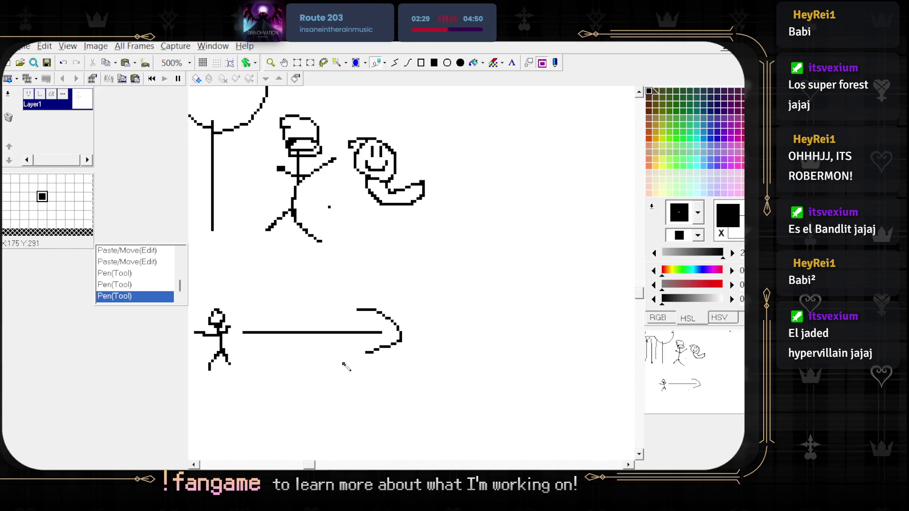
{"action": "scroll", "coordinate": [407, 361], "scroll_direction": "down", "scroll_amount": 1}
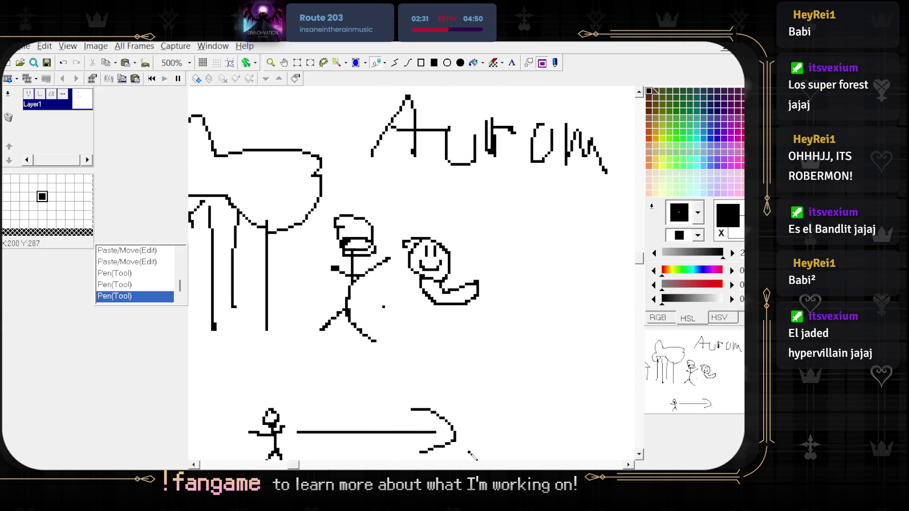
{"action": "scroll", "coordinate": [458, 373], "scroll_direction": "up", "scroll_amount": 2}
{"action": "mouse_move", "coordinate": [307, 187]}
{"action": "left_mouse_down"}
{"action": "mouse_move", "coordinate": [400, 315]}
{"action": "mouse_move", "coordinate": [290, 345]}
{"action": "left_mouse_up"}
- Undo the hood stroke and move the smiley snail up and right beside the big figure
{"action": "key", "text": "ctrl+z"}
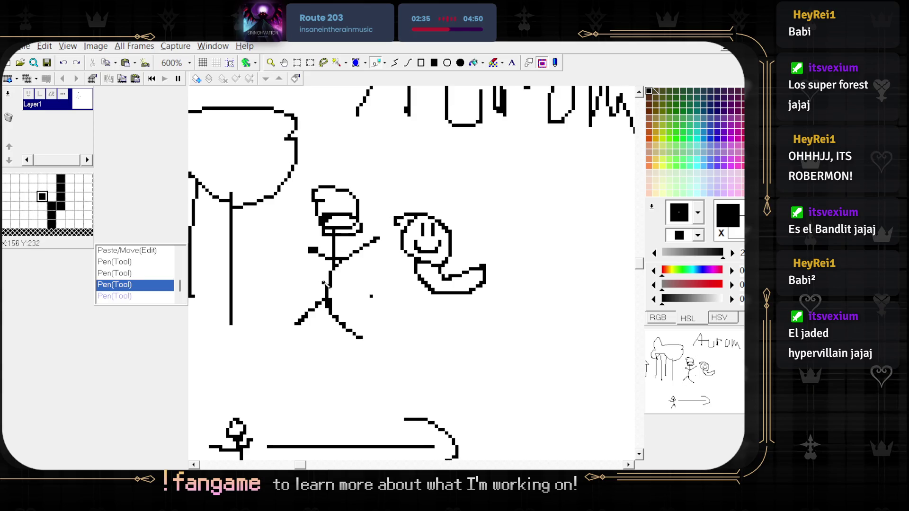
{"action": "scroll", "coordinate": [343, 314], "scroll_direction": "up", "scroll_amount": 1}
{"action": "scroll", "coordinate": [343, 314], "scroll_direction": "left", "scroll_amount": 1}
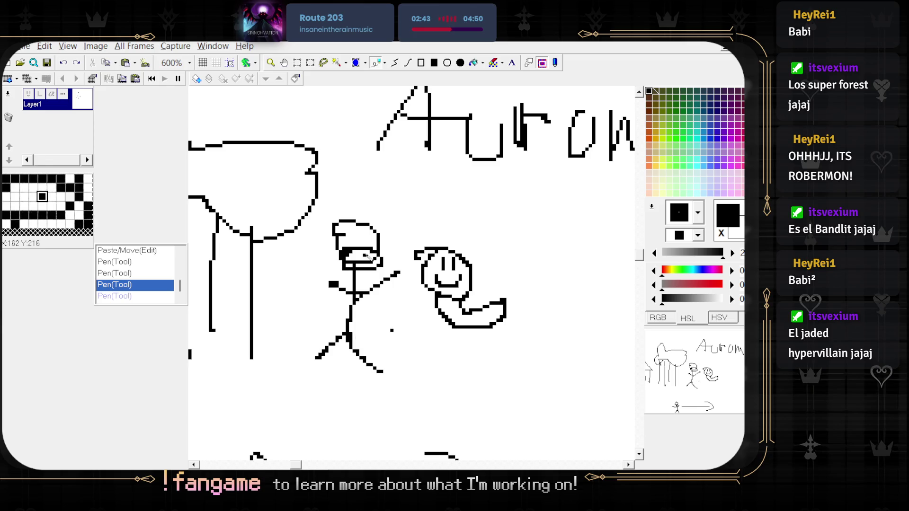
{"action": "mouse_move", "coordinate": [454, 225]}
{"action": "left_mouse_down"}
{"action": "mouse_move", "coordinate": [433, 246]}
{"action": "mouse_move", "coordinate": [400, 248]}
{"action": "mouse_move", "coordinate": [390, 233]}
{"action": "mouse_move", "coordinate": [408, 221]}
{"action": "mouse_move", "coordinate": [403, 230]}
{"action": "left_mouse_up"}
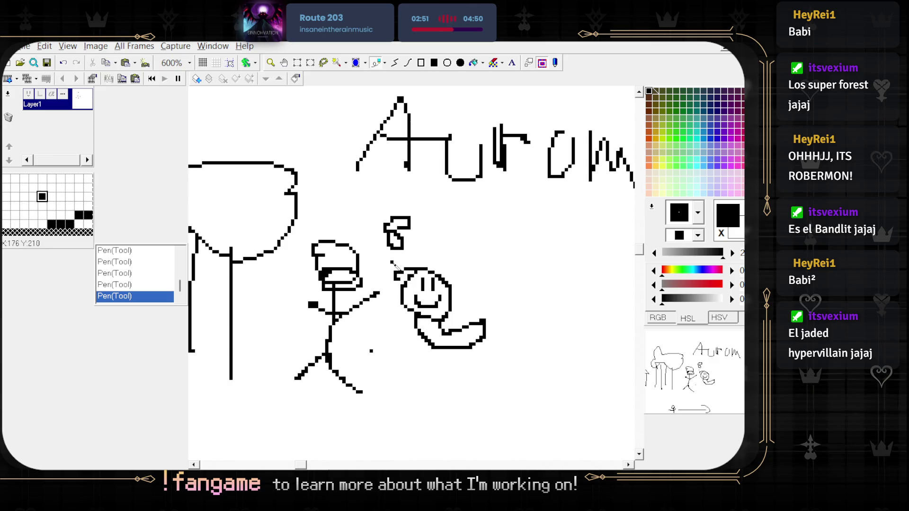
{"action": "left_click_drag", "start_coordinate": [470, 359], "coordinate": [493, 387]}
{"action": "mouse_move", "coordinate": [387, 361]}
{"action": "left_mouse_down"}
{"action": "mouse_move", "coordinate": [457, 298]}
{"action": "mouse_move", "coordinate": [476, 327]}
{"action": "mouse_move", "coordinate": [498, 305]}
{"action": "mouse_move", "coordinate": [429, 335]}
{"action": "left_mouse_up"}
{"action": "scroll", "coordinate": [454, 320], "scroll_direction": "left", "scroll_amount": 3}
{"action": "scroll", "coordinate": [455, 321], "scroll_direction": "down", "scroll_amount": 1}
{"action": "left_click", "coordinate": [396, 325]}
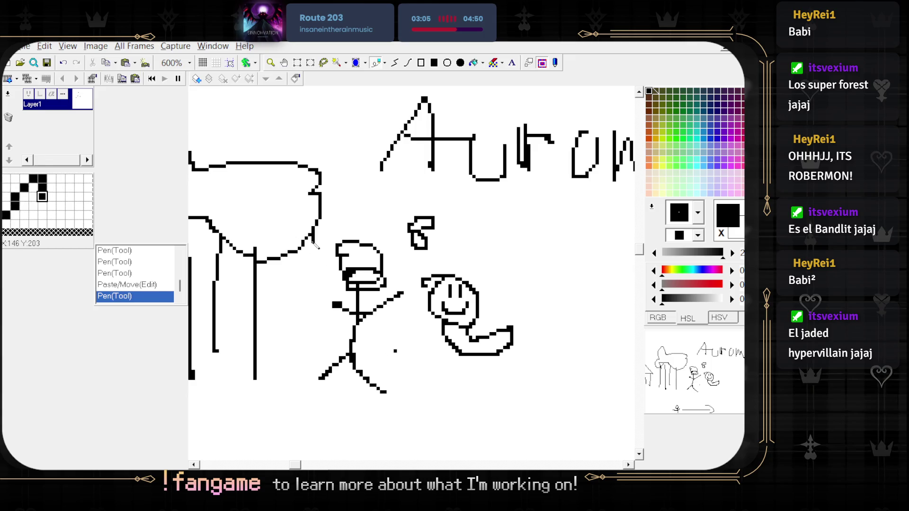
- Undo a stray pen stroke, reselect the snail and shift it about 45 px left
{"action": "key", "text": "ctrl+z"}
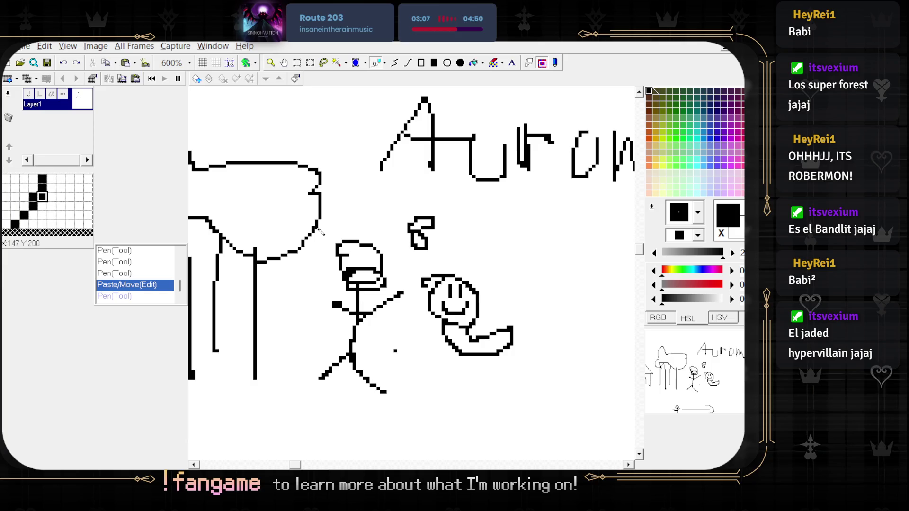
{"action": "scroll", "coordinate": [322, 234], "scroll_direction": "right", "scroll_amount": 3}
{"action": "scroll", "coordinate": [315, 239], "scroll_direction": "down", "scroll_amount": 2}
{"action": "scroll", "coordinate": [312, 243], "scroll_direction": "up", "scroll_amount": 1}
{"action": "mouse_move", "coordinate": [357, 254]}
{"action": "left_mouse_down"}
{"action": "mouse_move", "coordinate": [463, 394]}
{"action": "mouse_move", "coordinate": [476, 394]}
{"action": "left_mouse_up"}
{"action": "mouse_move", "coordinate": [404, 341]}
{"action": "left_mouse_down"}
{"action": "mouse_move", "coordinate": [384, 340]}
{"action": "mouse_move", "coordinate": [396, 340]}
{"action": "left_mouse_up"}
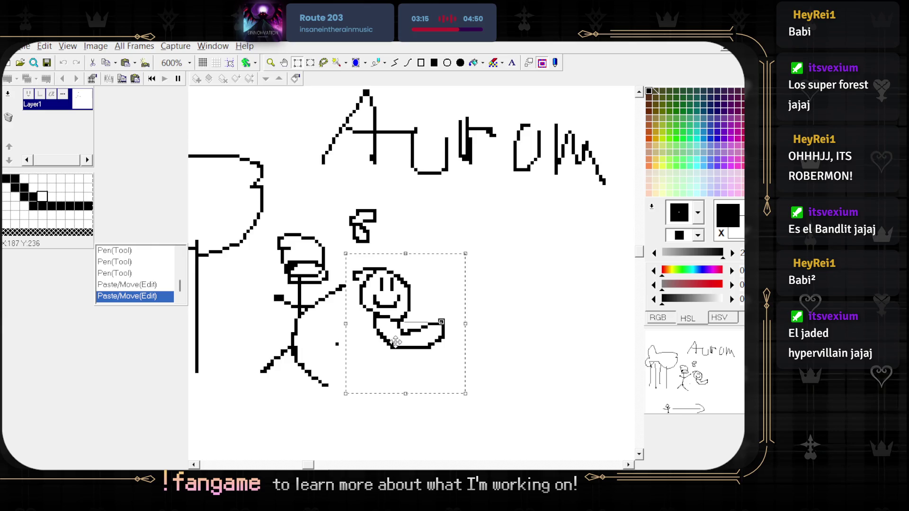
- Commit the floating worm drawing and move it up beside 'Aurom'
{"action": "key", "text": "Return"}
{"action": "scroll", "coordinate": [412, 345], "scroll_direction": "right", "scroll_amount": 3}
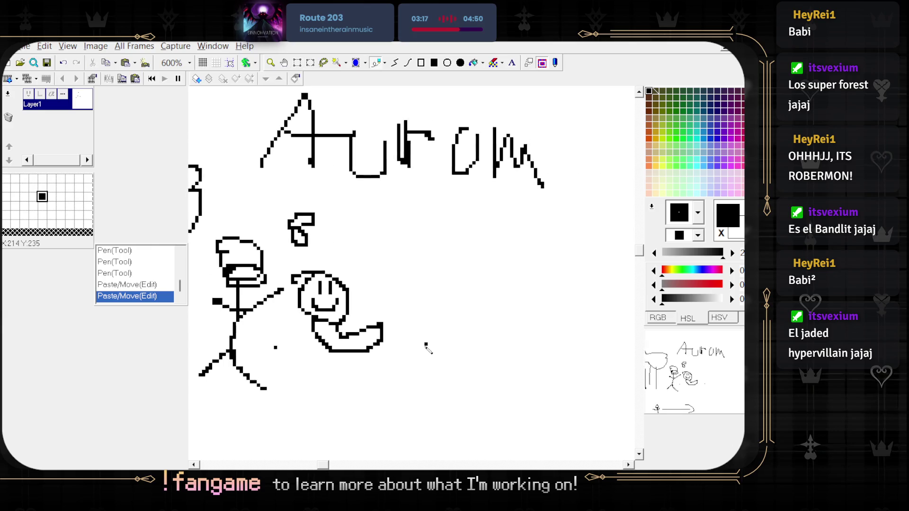
{"action": "scroll", "coordinate": [418, 350], "scroll_direction": "down", "scroll_amount": 1}
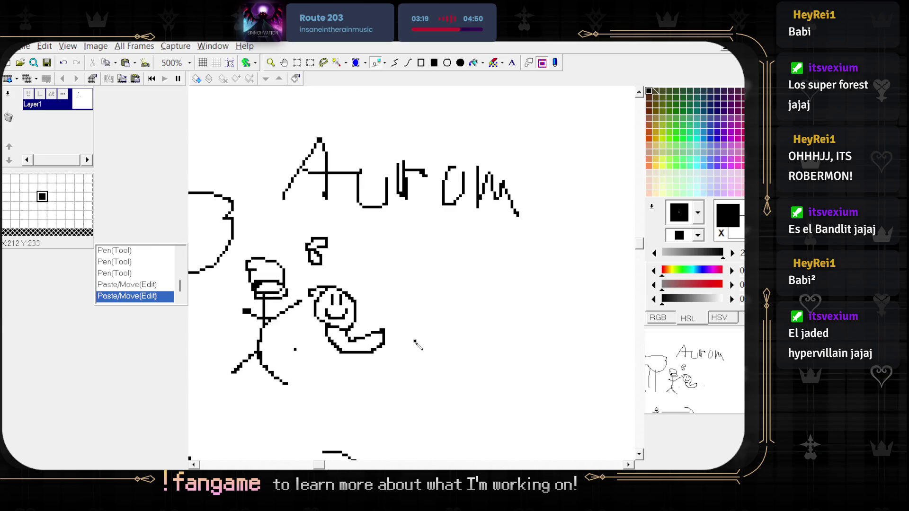
{"action": "mouse_move", "coordinate": [373, 357]}
{"action": "left_mouse_down"}
{"action": "mouse_move", "coordinate": [620, 209]}
{"action": "mouse_move", "coordinate": [611, 197]}
{"action": "left_mouse_up"}
- Draw a large blob outline below Aurom with markings inside, and start a new figure's legs
{"action": "mouse_move", "coordinate": [382, 299]}
{"action": "left_mouse_down"}
{"action": "mouse_move", "coordinate": [518, 338]}
{"action": "mouse_move", "coordinate": [363, 337]}
{"action": "mouse_move", "coordinate": [368, 302]}
{"action": "mouse_move", "coordinate": [334, 284]}
{"action": "mouse_move", "coordinate": [435, 271]}
{"action": "left_mouse_up"}
{"action": "mouse_move", "coordinate": [423, 301]}
{"action": "left_mouse_down"}
{"action": "mouse_move", "coordinate": [467, 296]}
{"action": "mouse_move", "coordinate": [433, 334]}
{"action": "mouse_move", "coordinate": [455, 338]}
{"action": "mouse_move", "coordinate": [440, 347]}
{"action": "mouse_move", "coordinate": [454, 365]}
{"action": "left_mouse_up"}
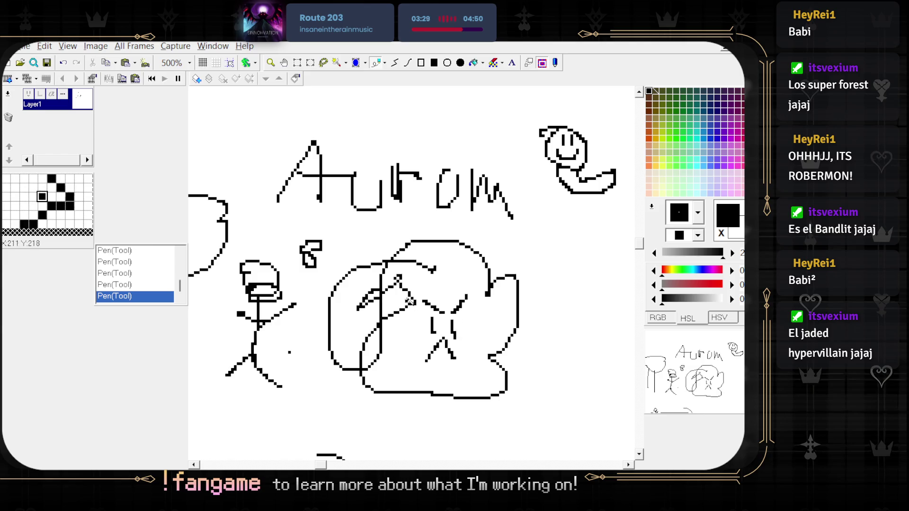
{"action": "scroll", "coordinate": [190, 290], "scroll_direction": "down", "scroll_amount": 2}
{"action": "scroll", "coordinate": [222, 303], "scroll_direction": "up", "scroll_amount": 1}
{"action": "scroll", "coordinate": [303, 272], "scroll_direction": "left", "scroll_amount": 1}
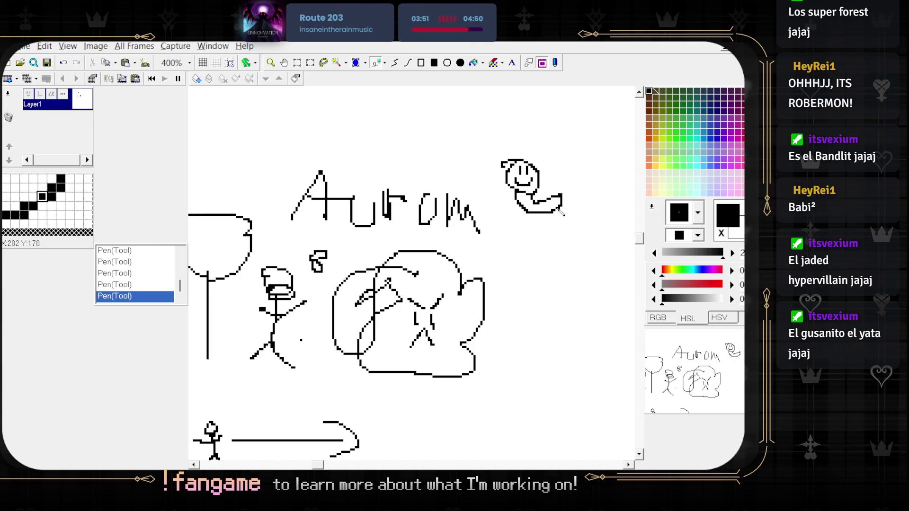
{"action": "scroll", "coordinate": [544, 210], "scroll_direction": "up", "scroll_amount": 2}
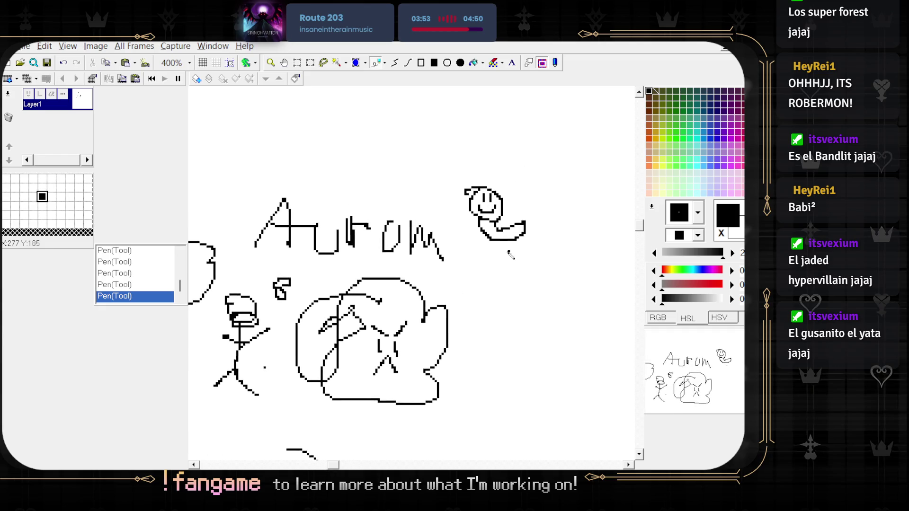
{"action": "scroll", "coordinate": [459, 237], "scroll_direction": "down", "scroll_amount": 2}
{"action": "scroll", "coordinate": [459, 284], "scroll_direction": "up", "scroll_amount": 2}
{"action": "scroll", "coordinate": [467, 260], "scroll_direction": "right", "scroll_amount": 2}
{"action": "left_click_drag", "start_coordinate": [483, 268], "coordinate": [530, 276]}
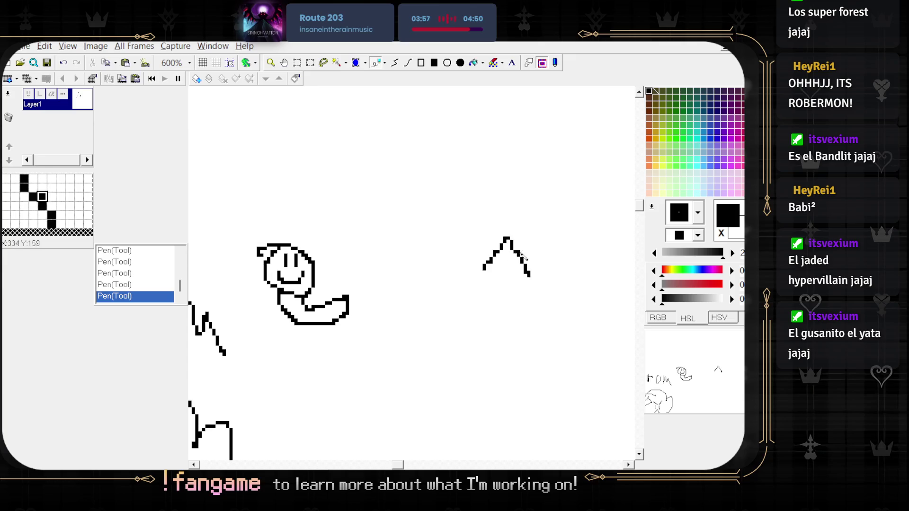
- Draw a new stick figure's body, arms and head, holding a raised stick
{"action": "mouse_move", "coordinate": [507, 238]}
{"action": "left_mouse_down"}
{"action": "mouse_move", "coordinate": [507, 201]}
{"action": "mouse_move", "coordinate": [503, 218]}
{"action": "mouse_move", "coordinate": [568, 207]}
{"action": "left_mouse_up"}
{"action": "mouse_move", "coordinate": [485, 162]}
{"action": "left_mouse_down"}
{"action": "mouse_move", "coordinate": [542, 186]}
{"action": "mouse_move", "coordinate": [545, 204]}
{"action": "left_mouse_up"}
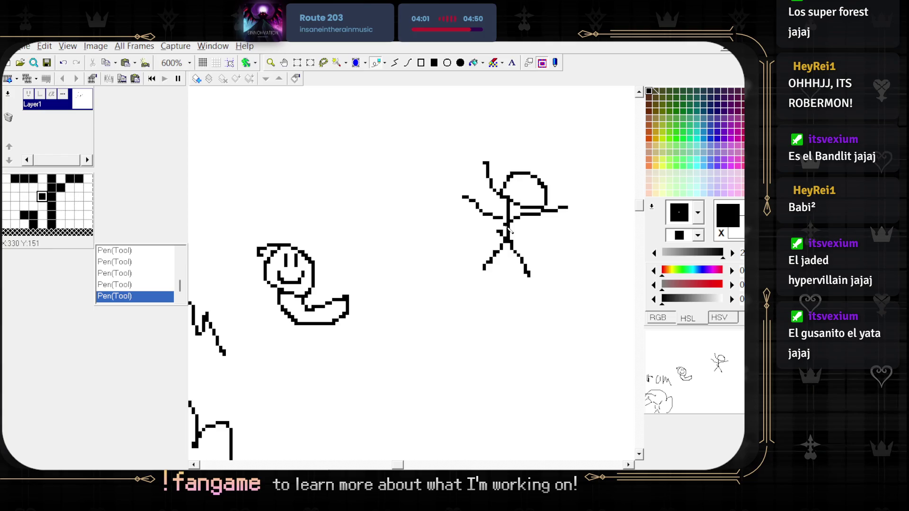
{"action": "key", "text": "ctrl+z"}
{"action": "mouse_move", "coordinate": [491, 176]}
{"action": "left_mouse_down"}
{"action": "mouse_move", "coordinate": [501, 204]}
{"action": "mouse_move", "coordinate": [509, 194]}
{"action": "left_mouse_up"}
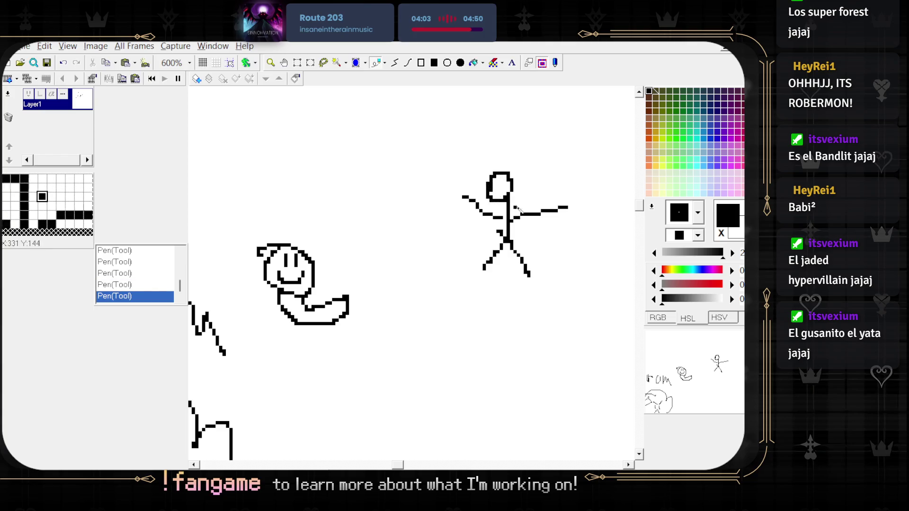
{"action": "scroll", "coordinate": [553, 265], "scroll_direction": "down", "scroll_amount": 1}
{"action": "scroll", "coordinate": [473, 218], "scroll_direction": "up", "scroll_amount": 2}
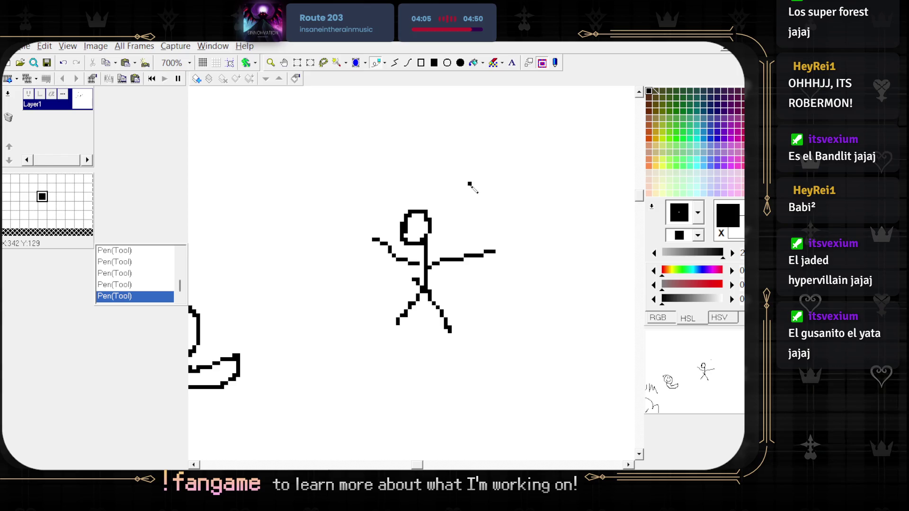
{"action": "scroll", "coordinate": [469, 183], "scroll_direction": "down", "scroll_amount": 1}
{"action": "left_click_drag", "start_coordinate": [460, 212], "coordinate": [477, 150]}
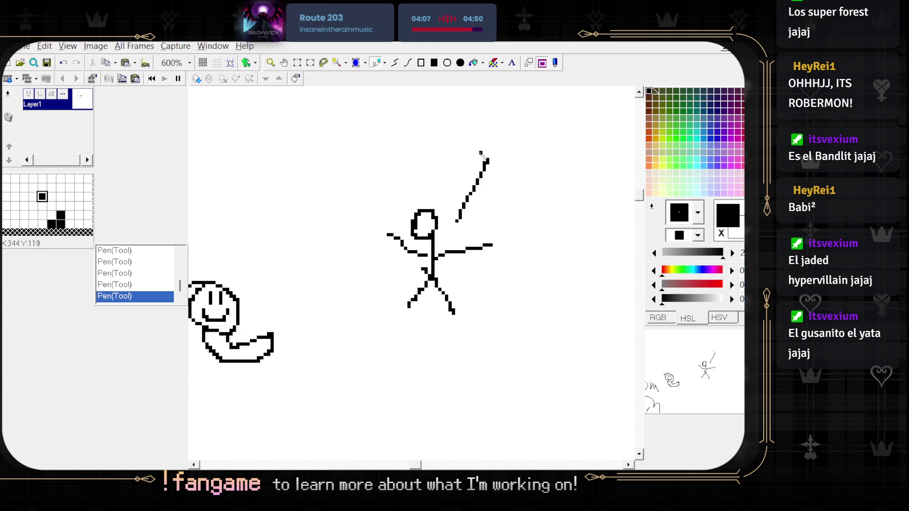
- Draw a question mark, then select it and move it next to the worm's head
{"action": "mouse_move", "coordinate": [436, 125]}
{"action": "left_mouse_down"}
{"action": "mouse_move", "coordinate": [454, 140]}
{"action": "mouse_move", "coordinate": [440, 161]}
{"action": "left_mouse_up"}
{"action": "left_click", "coordinate": [436, 176]}
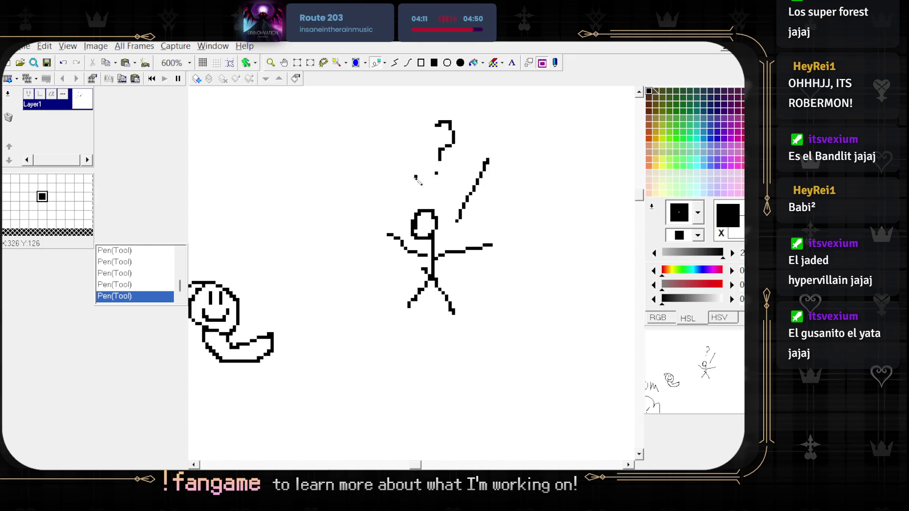
{"action": "scroll", "coordinate": [423, 180], "scroll_direction": "up", "scroll_amount": 4}
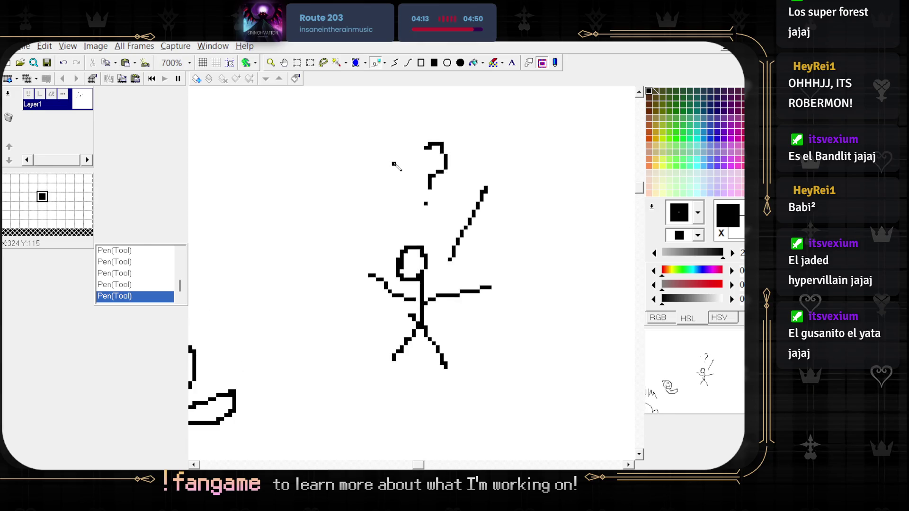
{"action": "scroll", "coordinate": [432, 184], "scroll_direction": "down", "scroll_amount": 1}
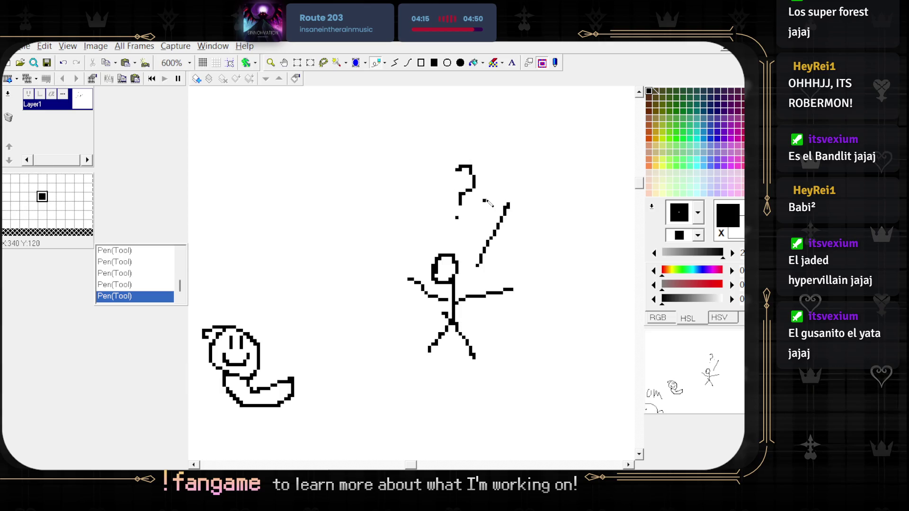
{"action": "right_click", "coordinate": [443, 163]}
{"action": "key", "text": "s"}
{"action": "mouse_move", "coordinate": [432, 150]}
{"action": "left_mouse_down"}
{"action": "mouse_move", "coordinate": [469, 218]}
{"action": "mouse_move", "coordinate": [486, 229]}
{"action": "left_mouse_up"}
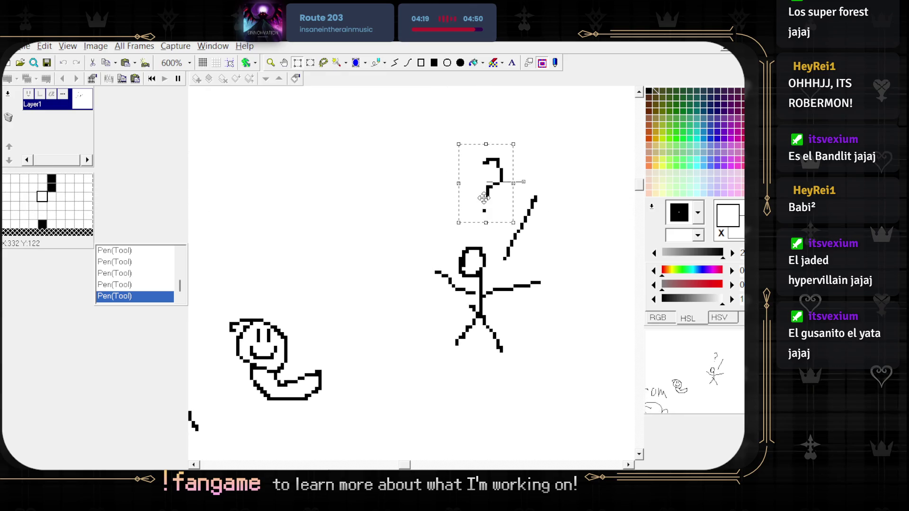
{"action": "mouse_move", "coordinate": [484, 194]}
{"action": "left_mouse_down"}
{"action": "mouse_move", "coordinate": [310, 287]}
{"action": "mouse_move", "coordinate": [316, 293]}
{"action": "mouse_move", "coordinate": [366, 263]}
{"action": "mouse_move", "coordinate": [307, 275]}
{"action": "mouse_move", "coordinate": [263, 268]}
{"action": "left_mouse_up"}
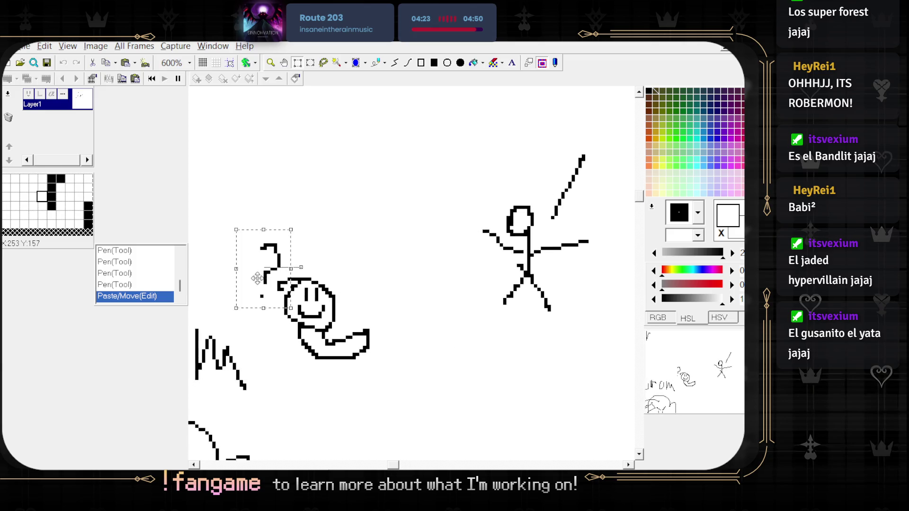
{"action": "scroll", "coordinate": [377, 252], "scroll_direction": "down", "scroll_amount": 1}
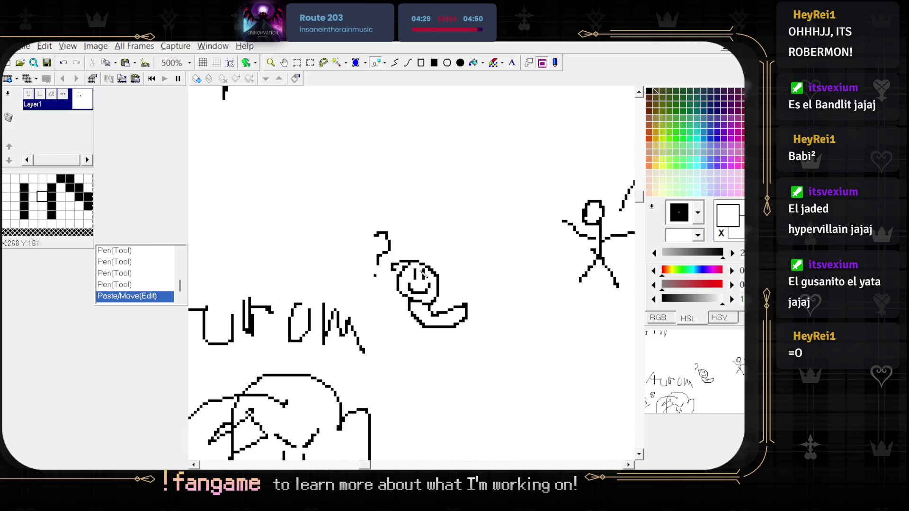
- With the secondary colour back to black, draw an exclamation mark above the worm
{"action": "scroll", "coordinate": [410, 259], "scroll_direction": "up", "scroll_amount": 2}
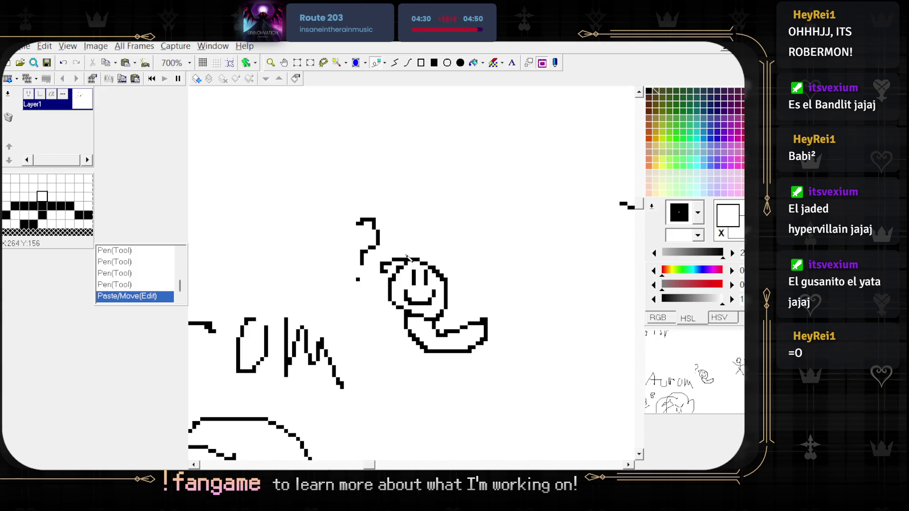
{"action": "right_click", "coordinate": [379, 238]}
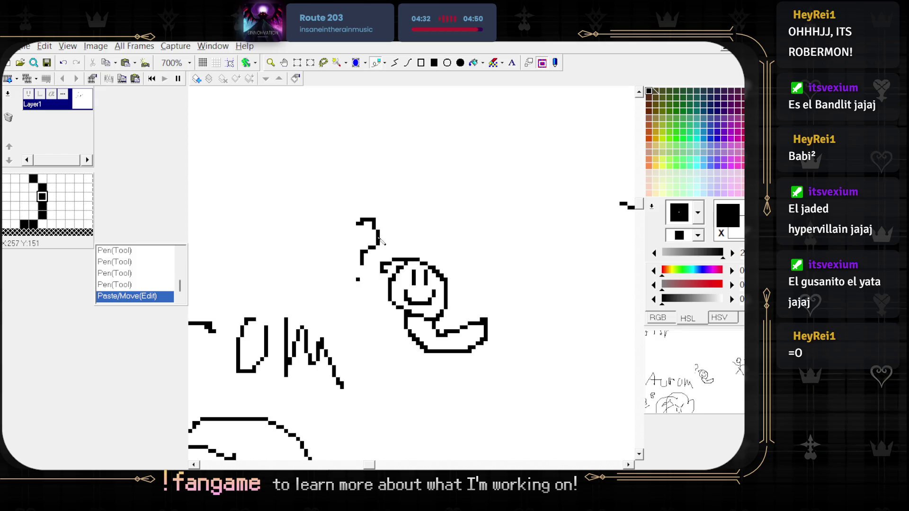
{"action": "left_click_drag", "start_coordinate": [402, 210], "coordinate": [405, 248]}
{"action": "key", "text": "ctrl+z"}
{"action": "left_click_drag", "start_coordinate": [401, 194], "coordinate": [402, 229]}
{"action": "left_click", "coordinate": [406, 240]}
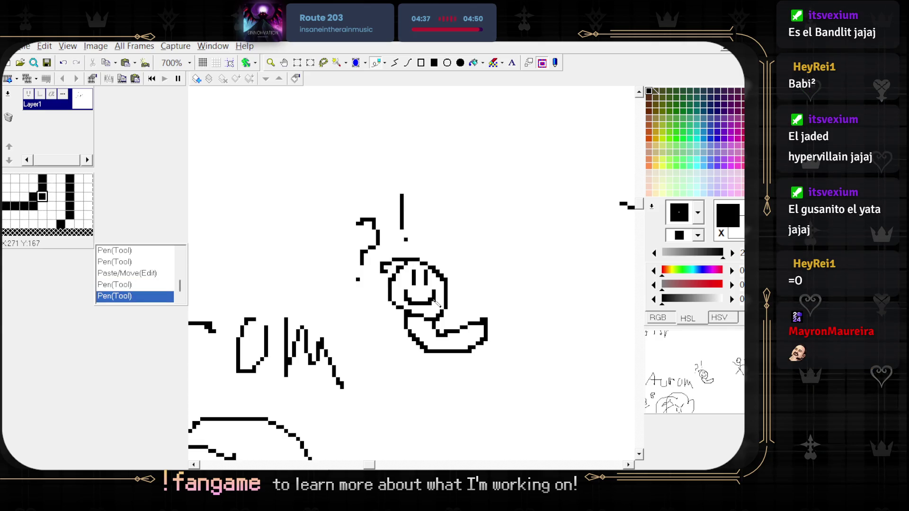
- Draw a curving line from the worm down-left toward 'Aurom'
{"action": "scroll", "coordinate": [440, 303], "scroll_direction": "down", "scroll_amount": 2}
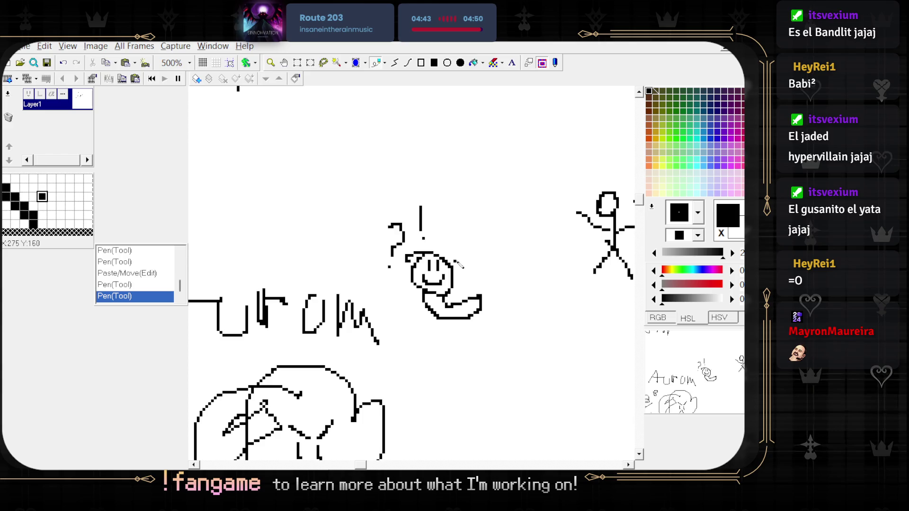
{"action": "scroll", "coordinate": [457, 256], "scroll_direction": "down", "scroll_amount": 3}
{"action": "mouse_move", "coordinate": [448, 227]}
{"action": "left_mouse_down"}
{"action": "mouse_move", "coordinate": [410, 268]}
{"action": "mouse_move", "coordinate": [434, 281]}
{"action": "left_mouse_up"}
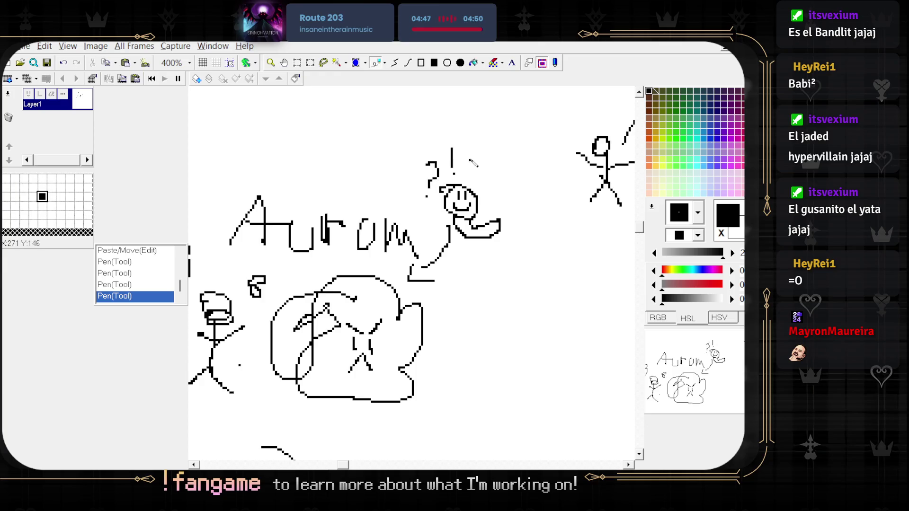
{"action": "left_click_drag", "start_coordinate": [484, 179], "coordinate": [435, 217]}
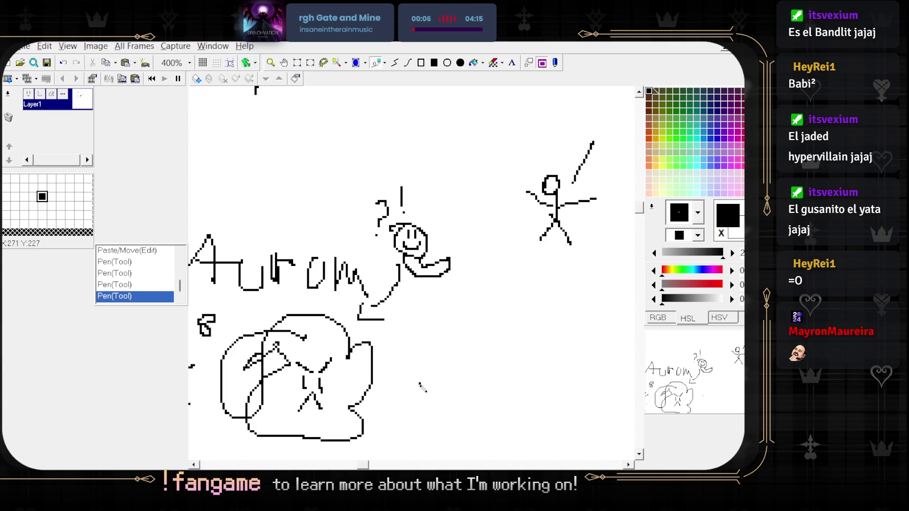
- Draw tiny stick figures near the blob and a left-pointing arrow beside them
{"action": "mouse_move", "coordinate": [459, 339]}
{"action": "left_mouse_down"}
{"action": "mouse_move", "coordinate": [456, 369]}
{"action": "mouse_move", "coordinate": [471, 362]}
{"action": "mouse_move", "coordinate": [449, 376]}
{"action": "left_mouse_up"}
{"action": "left_click_drag", "start_coordinate": [457, 364], "coordinate": [477, 377]}
{"action": "left_click", "coordinate": [479, 347]}
{"action": "left_click", "coordinate": [491, 347]}
{"action": "mouse_move", "coordinate": [492, 346]}
{"action": "left_mouse_down"}
{"action": "mouse_move", "coordinate": [499, 378]}
{"action": "mouse_move", "coordinate": [471, 366]}
{"action": "mouse_move", "coordinate": [484, 369]}
{"action": "mouse_move", "coordinate": [481, 391]}
{"action": "mouse_move", "coordinate": [474, 384]}
{"action": "mouse_move", "coordinate": [483, 374]}
{"action": "mouse_move", "coordinate": [488, 393]}
{"action": "left_mouse_up"}
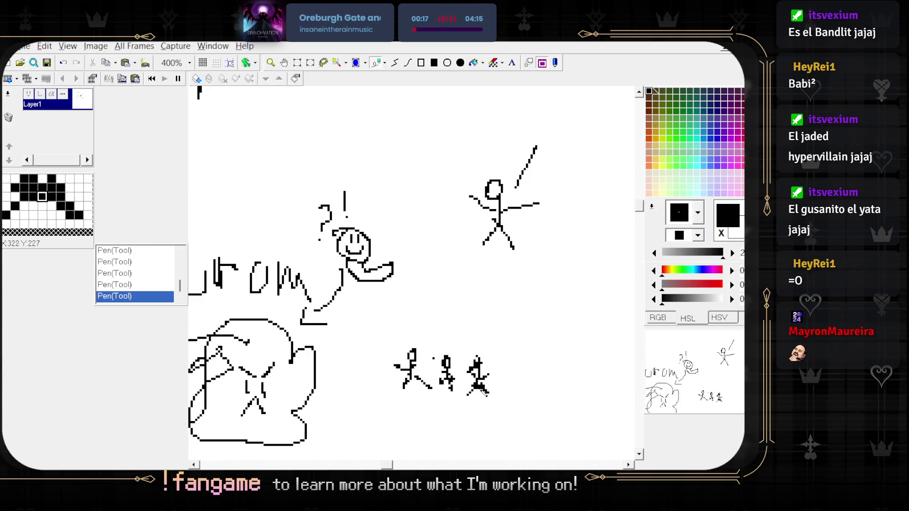
{"action": "left_click_drag", "start_coordinate": [382, 345], "coordinate": [400, 318]}
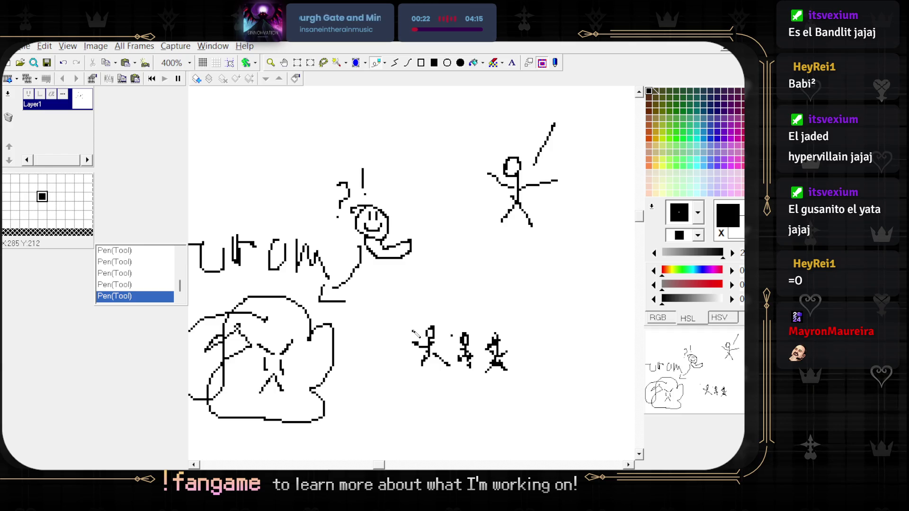
{"action": "mouse_move", "coordinate": [415, 333]}
{"action": "left_mouse_down"}
{"action": "mouse_move", "coordinate": [376, 334]}
{"action": "mouse_move", "coordinate": [386, 347]}
{"action": "mouse_move", "coordinate": [530, 397]}
{"action": "left_mouse_up"}
- Rectangle-select the tiny figures and squeeze them into a vertical stack
{"action": "key", "text": "s"}
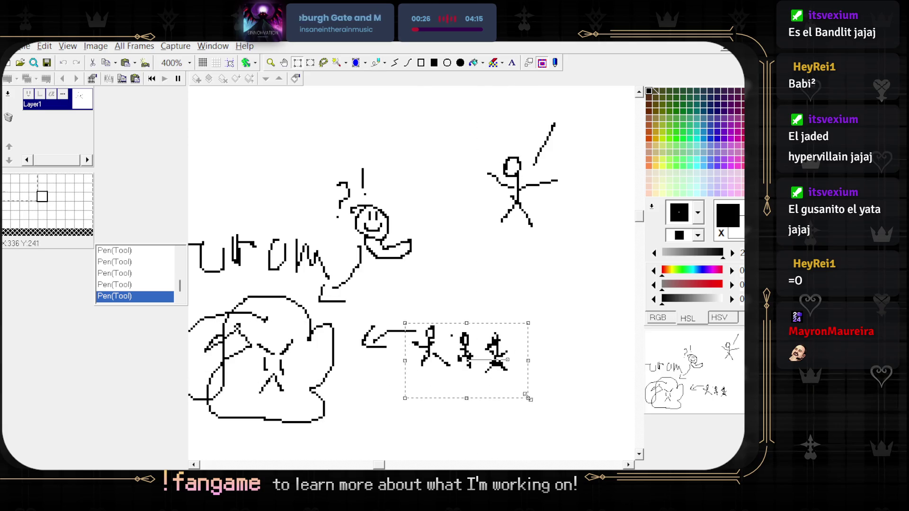
{"action": "left_click_drag", "start_coordinate": [476, 367], "coordinate": [437, 412]}
{"action": "scroll", "coordinate": [437, 413], "scroll_direction": "down", "scroll_amount": 2}
{"action": "scroll", "coordinate": [407, 343], "scroll_direction": "up", "scroll_amount": 2}
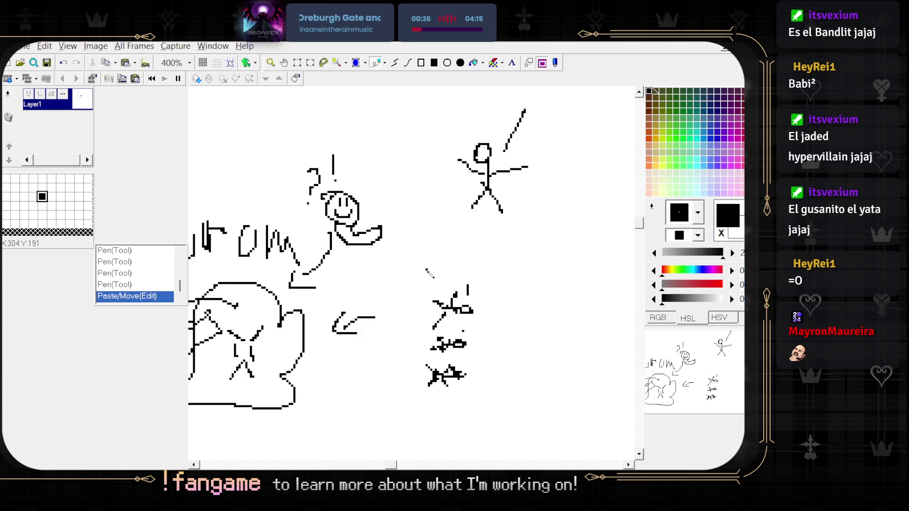
{"action": "scroll", "coordinate": [378, 296], "scroll_direction": "left", "scroll_amount": 5}
{"action": "left_click", "coordinate": [470, 352]}
- Draw a small arrow shaft and arrowhead pointing at the helmeted stick figure
{"action": "left_click_drag", "start_coordinate": [471, 353], "coordinate": [450, 353]}
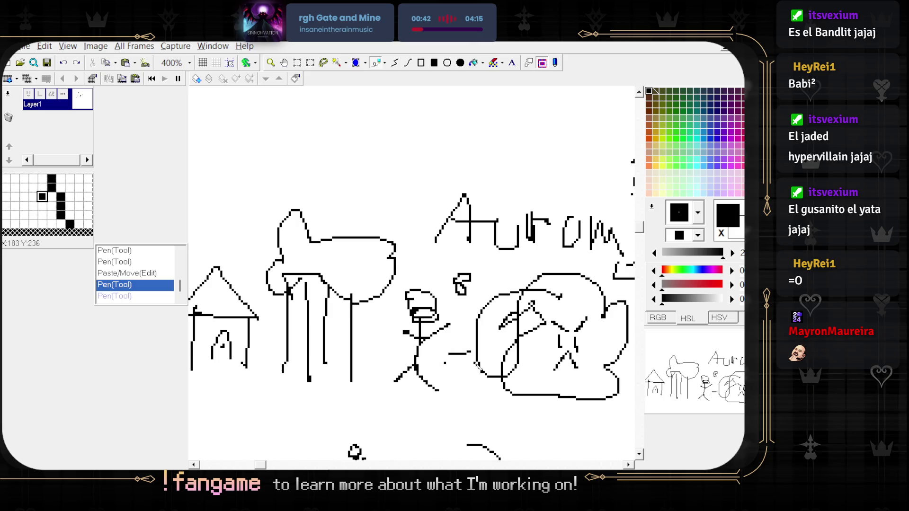
{"action": "scroll", "coordinate": [455, 368], "scroll_direction": "down", "scroll_amount": 1}
{"action": "scroll", "coordinate": [457, 369], "scroll_direction": "up", "scroll_amount": 2}
{"action": "left_click_drag", "start_coordinate": [469, 330], "coordinate": [471, 353]}
{"action": "scroll", "coordinate": [468, 353], "scroll_direction": "down", "scroll_amount": 1}
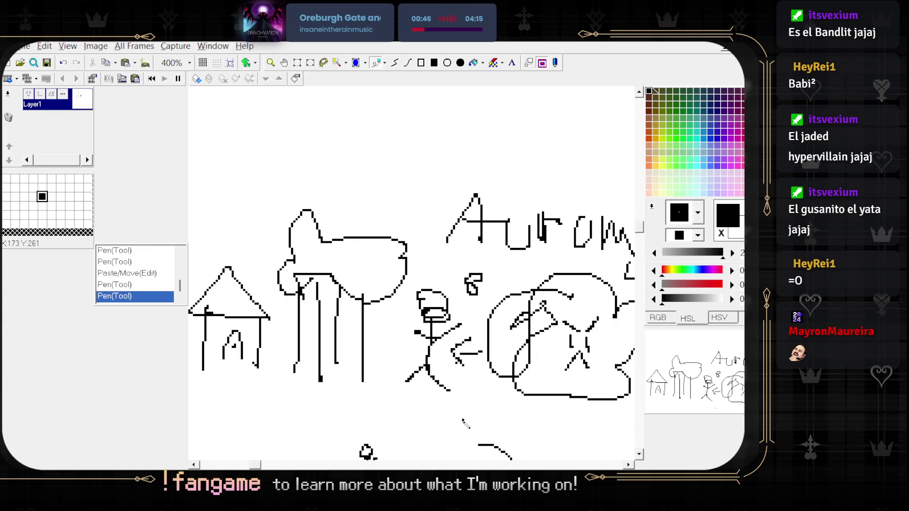
{"action": "scroll", "coordinate": [460, 393], "scroll_direction": "up", "scroll_amount": 2}
{"action": "scroll", "coordinate": [450, 356], "scroll_direction": "down", "scroll_amount": 1}
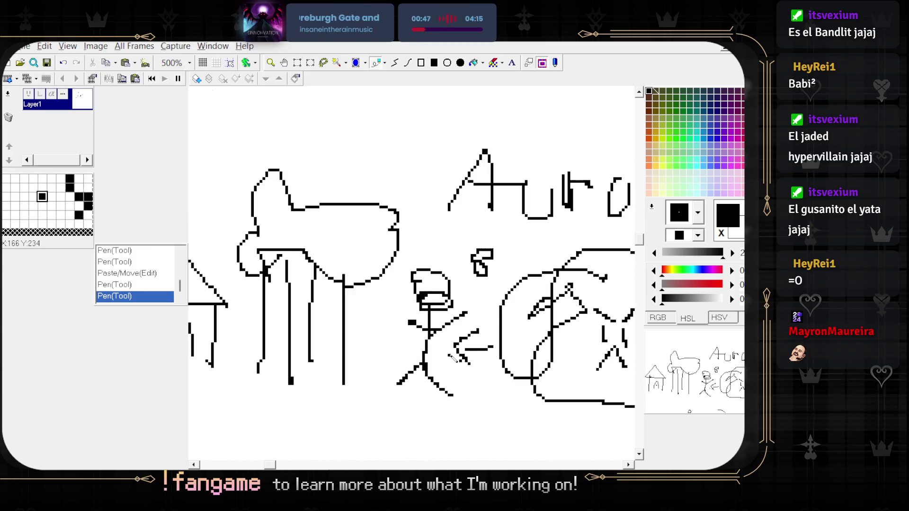
- Draw a freehand loop around the helmeted stick figure
{"action": "mouse_move", "coordinate": [390, 307]}
{"action": "left_mouse_down"}
{"action": "mouse_move", "coordinate": [396, 259]}
{"action": "mouse_move", "coordinate": [465, 303]}
{"action": "mouse_move", "coordinate": [458, 345]}
{"action": "mouse_move", "coordinate": [467, 416]}
{"action": "mouse_move", "coordinate": [386, 357]}
{"action": "mouse_move", "coordinate": [413, 283]}
{"action": "left_mouse_up"}
{"action": "scroll", "coordinate": [413, 283], "scroll_direction": "down", "scroll_amount": 3}
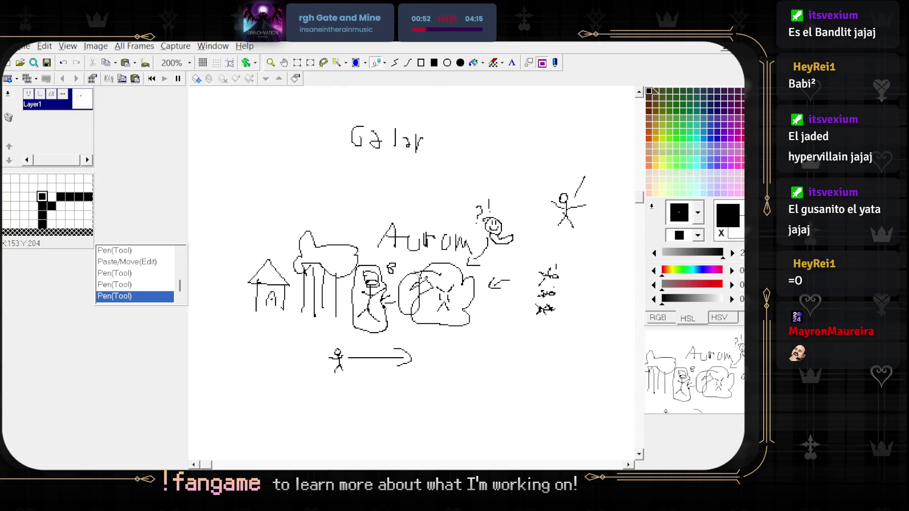
{"action": "scroll", "coordinate": [416, 333], "scroll_direction": "up", "scroll_amount": 2}
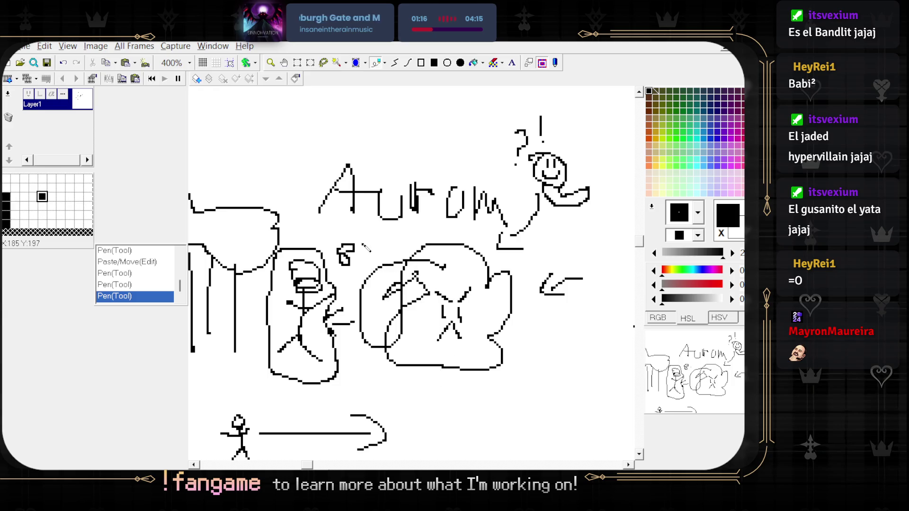
- Draw a down-right arrow from the cloud doodle and add small eye marks to the hook creature
{"action": "mouse_move", "coordinate": [355, 232]}
{"action": "left_mouse_down"}
{"action": "mouse_move", "coordinate": [531, 379]}
{"action": "mouse_move", "coordinate": [526, 385]}
{"action": "left_mouse_up"}
{"action": "key", "text": "Escape"}
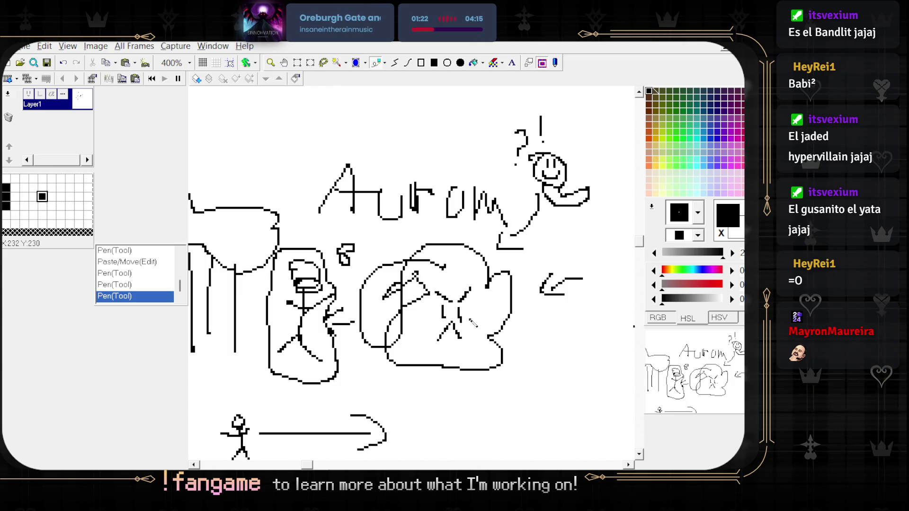
{"action": "mouse_move", "coordinate": [495, 365]}
{"action": "left_mouse_down"}
{"action": "mouse_move", "coordinate": [374, 327]}
{"action": "mouse_move", "coordinate": [466, 378]}
{"action": "left_mouse_up"}
{"action": "left_click_drag", "start_coordinate": [448, 332], "coordinate": [466, 378]}
{"action": "mouse_move", "coordinate": [494, 419]}
{"action": "left_mouse_down"}
{"action": "mouse_move", "coordinate": [423, 334]}
{"action": "mouse_move", "coordinate": [477, 298]}
{"action": "mouse_move", "coordinate": [516, 336]}
{"action": "mouse_move", "coordinate": [460, 360]}
{"action": "mouse_move", "coordinate": [417, 342]}
{"action": "mouse_move", "coordinate": [387, 345]}
{"action": "mouse_move", "coordinate": [427, 352]}
{"action": "left_mouse_up"}
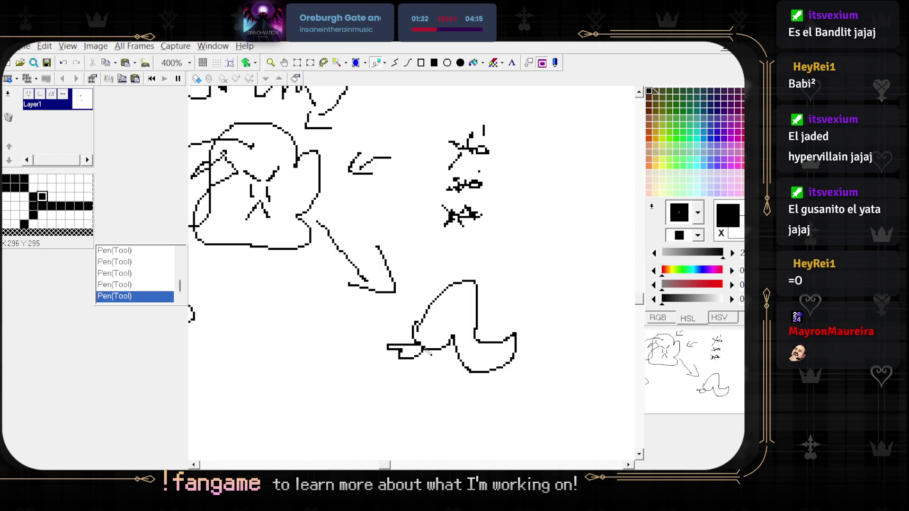
{"action": "mouse_move", "coordinate": [430, 321]}
{"action": "left_mouse_down"}
{"action": "mouse_move", "coordinate": [430, 331]}
{"action": "mouse_move", "coordinate": [441, 317]}
{"action": "left_mouse_up"}
- Rectangle-select the whole hook creature
{"action": "scroll", "coordinate": [479, 324], "scroll_direction": "down", "scroll_amount": 2}
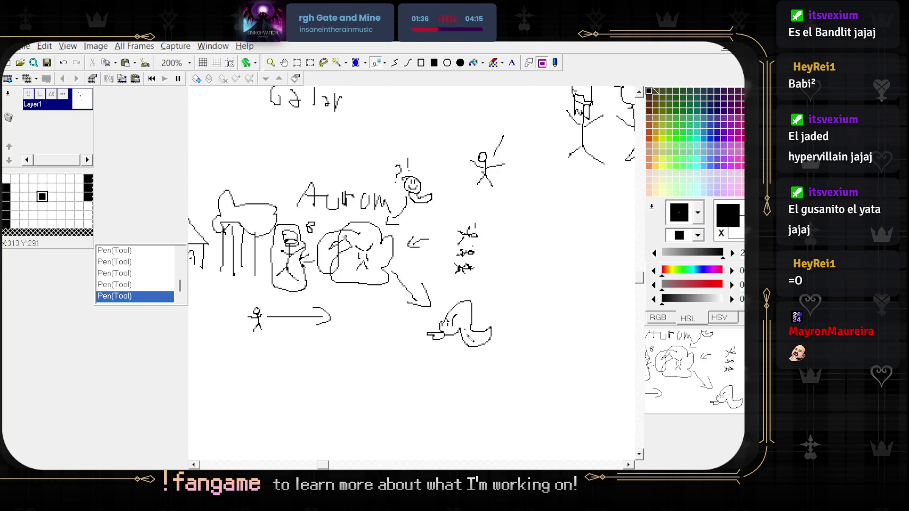
{"action": "scroll", "coordinate": [488, 339], "scroll_direction": "up", "scroll_amount": 2}
{"action": "left_click_drag", "start_coordinate": [408, 336], "coordinate": [445, 359]}
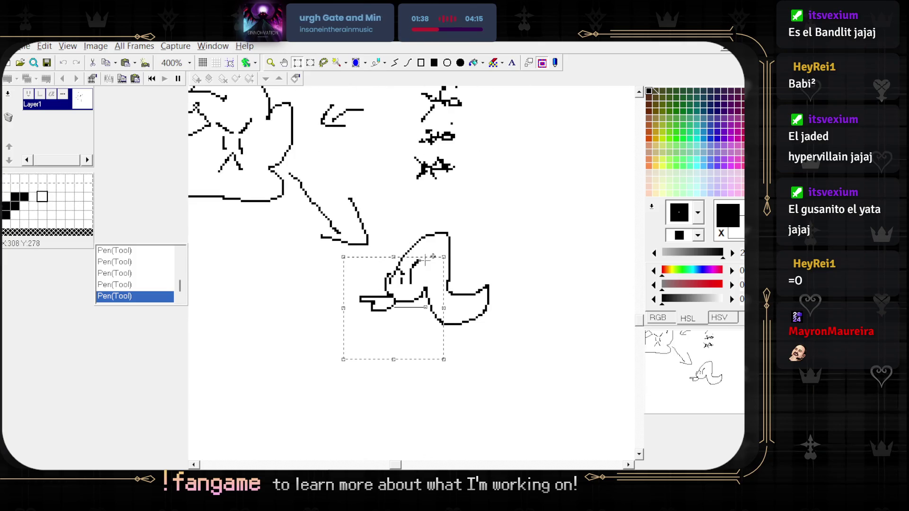
{"action": "left_click_drag", "start_coordinate": [399, 223], "coordinate": [541, 389]}
- Move the hook creature beneath the arrow tip, commit it, and begin widening the arrow
{"action": "scroll", "coordinate": [491, 346], "scroll_direction": "up", "scroll_amount": 1}
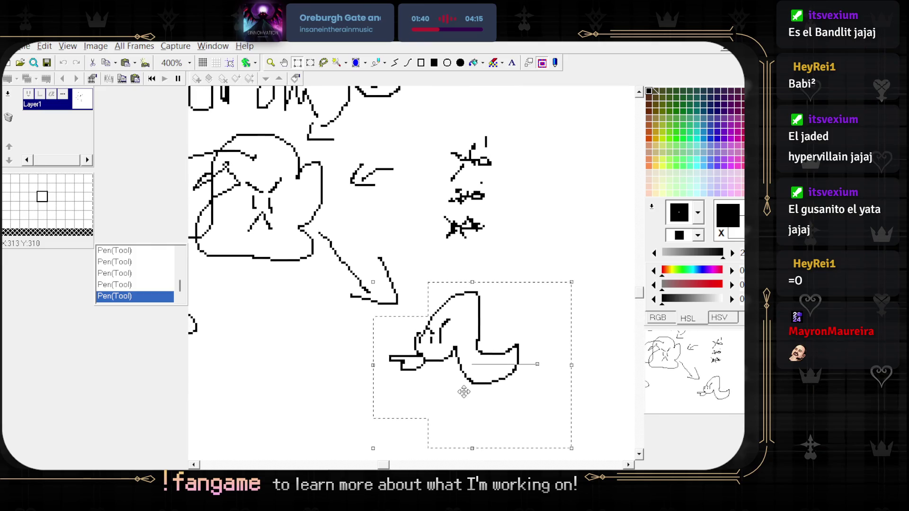
{"action": "left_click_drag", "start_coordinate": [462, 379], "coordinate": [432, 385]}
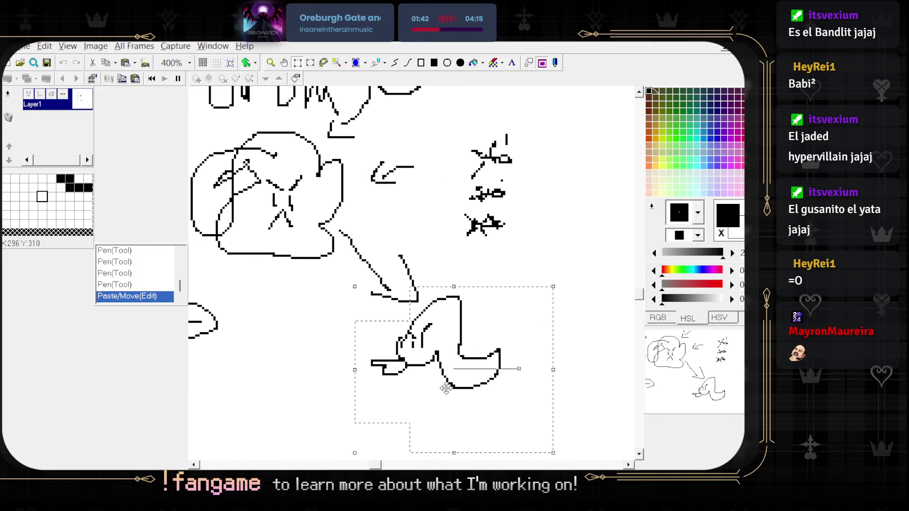
{"action": "scroll", "coordinate": [443, 389], "scroll_direction": "up", "scroll_amount": 1}
{"action": "scroll", "coordinate": [443, 393], "scroll_direction": "down", "scroll_amount": 1}
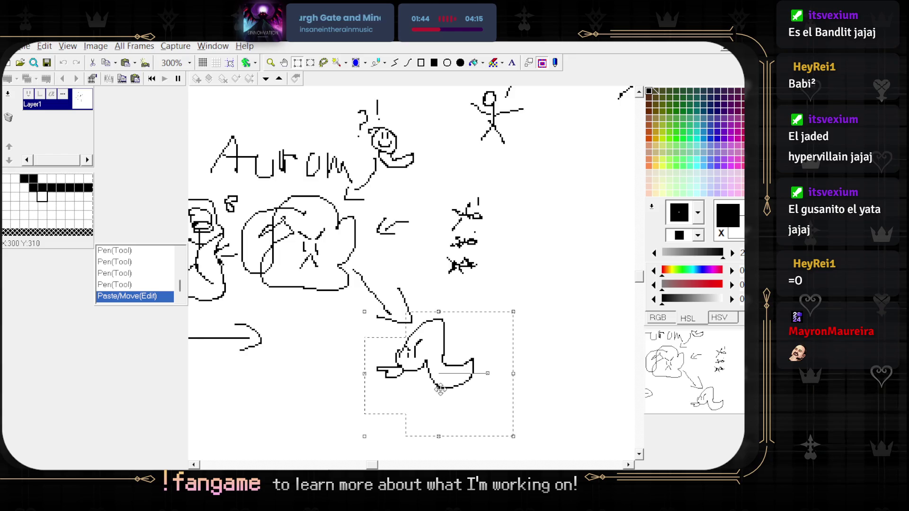
{"action": "scroll", "coordinate": [440, 392], "scroll_direction": "up", "scroll_amount": 1}
{"action": "left_click_drag", "start_coordinate": [434, 364], "coordinate": [474, 363]}
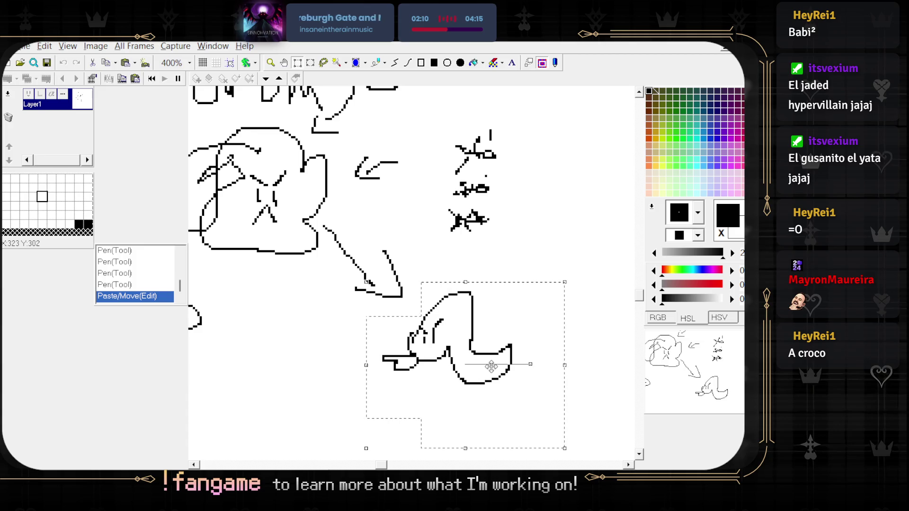
{"action": "mouse_move", "coordinate": [466, 392]}
{"action": "left_mouse_down"}
{"action": "mouse_move", "coordinate": [453, 380]}
{"action": "mouse_move", "coordinate": [523, 439]}
{"action": "mouse_move", "coordinate": [485, 365]}
{"action": "mouse_move", "coordinate": [324, 326]}
{"action": "mouse_move", "coordinate": [481, 437]}
{"action": "mouse_move", "coordinate": [518, 449]}
{"action": "mouse_move", "coordinate": [521, 435]}
{"action": "left_mouse_up"}
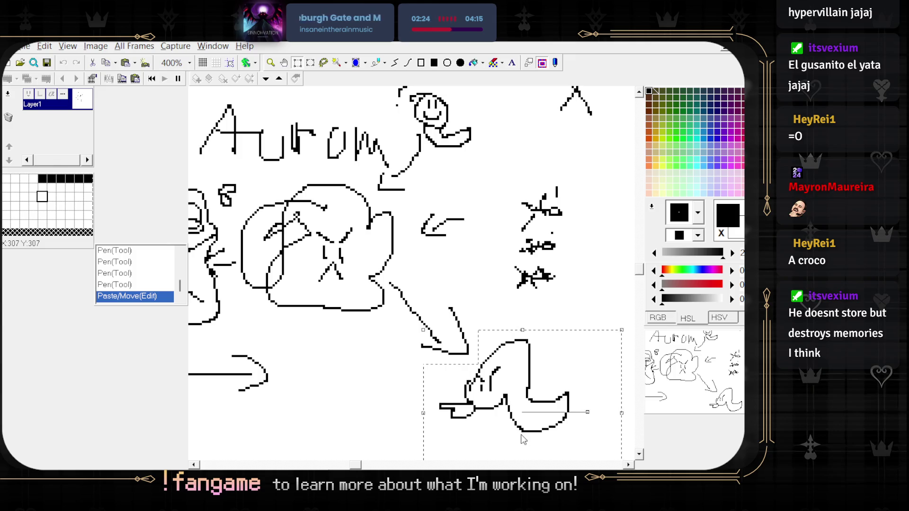
{"action": "scroll", "coordinate": [491, 399], "scroll_direction": "down", "scroll_amount": 1}
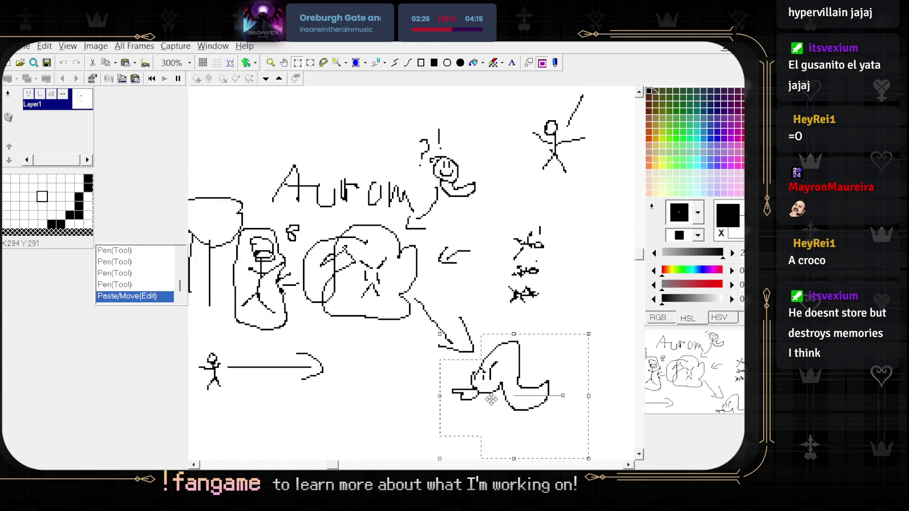
{"action": "scroll", "coordinate": [489, 399], "scroll_direction": "up", "scroll_amount": 1}
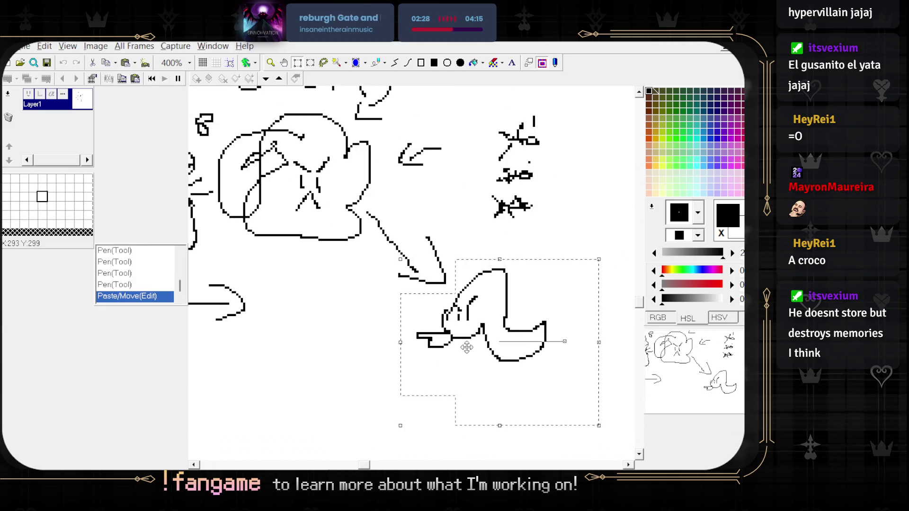
{"action": "left_click", "coordinate": [418, 284]}
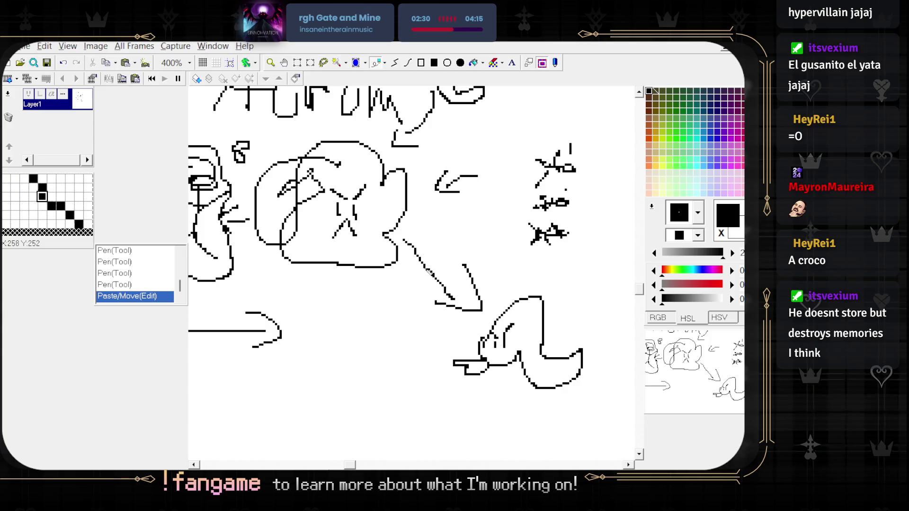
{"action": "left_click_drag", "start_coordinate": [404, 268], "coordinate": [454, 243]}
- Select the hook creature and set it down slightly higher and further left
{"action": "scroll", "coordinate": [442, 281], "scroll_direction": "down", "scroll_amount": 2}
{"action": "scroll", "coordinate": [456, 279], "scroll_direction": "up", "scroll_amount": 2}
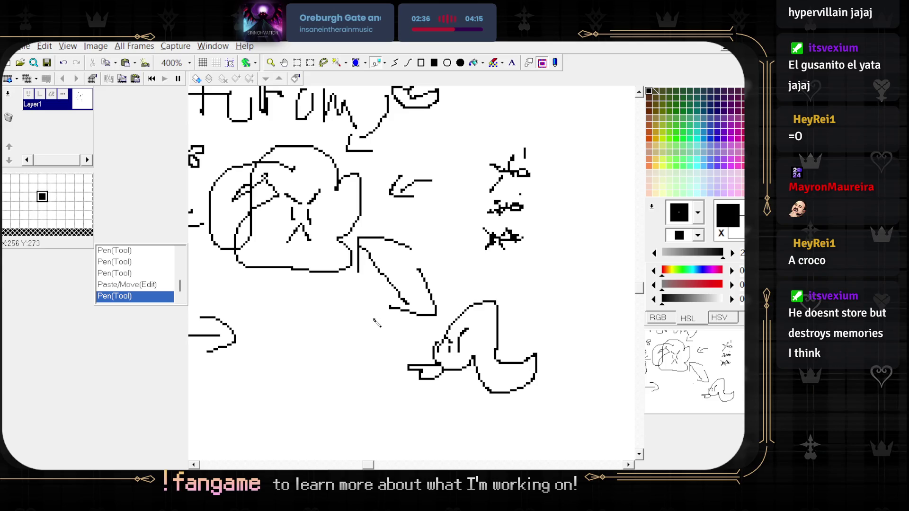
{"action": "mouse_move", "coordinate": [383, 335]}
{"action": "left_mouse_down"}
{"action": "mouse_move", "coordinate": [409, 306]}
{"action": "mouse_move", "coordinate": [367, 310]}
{"action": "mouse_move", "coordinate": [360, 293]}
{"action": "mouse_move", "coordinate": [527, 379]}
{"action": "left_mouse_up"}
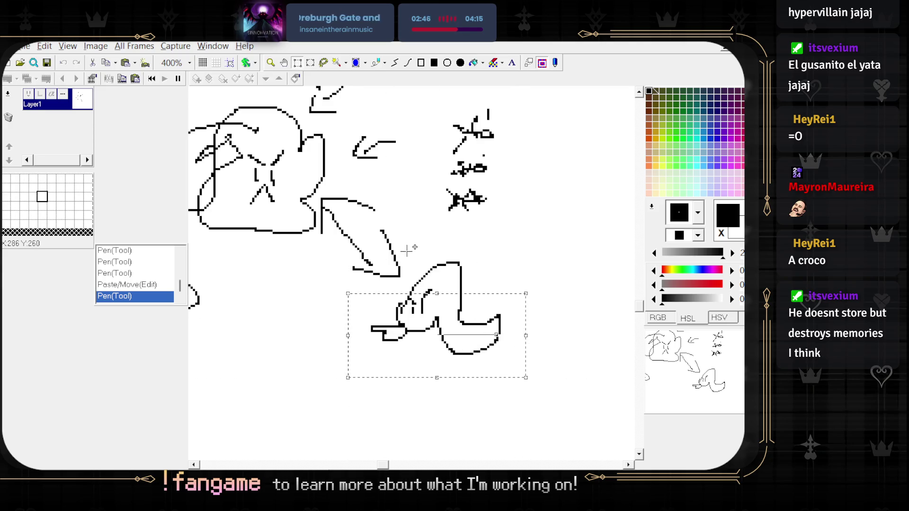
{"action": "scroll", "coordinate": [402, 284], "scroll_direction": "up", "scroll_amount": 2}
{"action": "scroll", "coordinate": [402, 285], "scroll_direction": "left", "scroll_amount": 3}
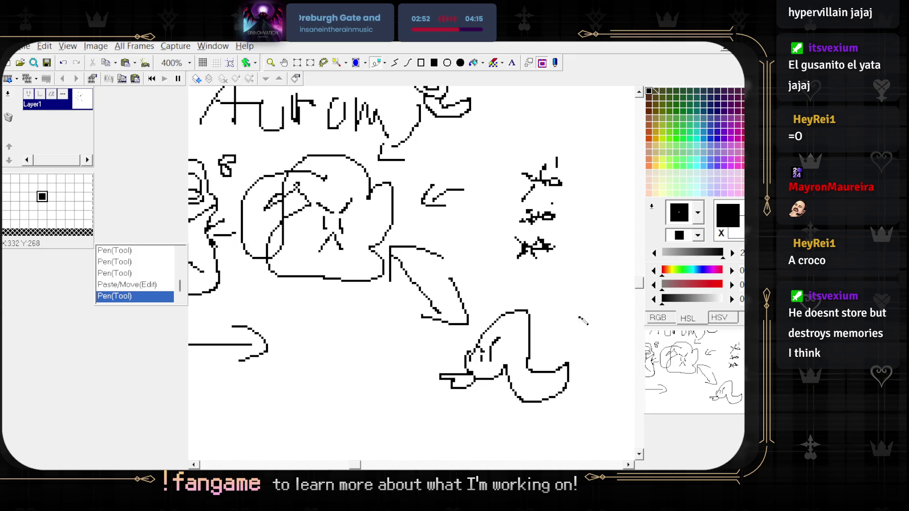
{"action": "left_click_drag", "start_coordinate": [425, 337], "coordinate": [610, 435]}
{"action": "left_click_drag", "start_coordinate": [474, 299], "coordinate": [578, 366]}
{"action": "mouse_move", "coordinate": [519, 374]}
{"action": "left_mouse_down"}
{"action": "mouse_move", "coordinate": [354, 222]}
{"action": "mouse_move", "coordinate": [440, 291]}
{"action": "mouse_move", "coordinate": [507, 251]}
{"action": "mouse_move", "coordinate": [445, 284]}
{"action": "mouse_move", "coordinate": [515, 381]}
{"action": "left_mouse_up"}
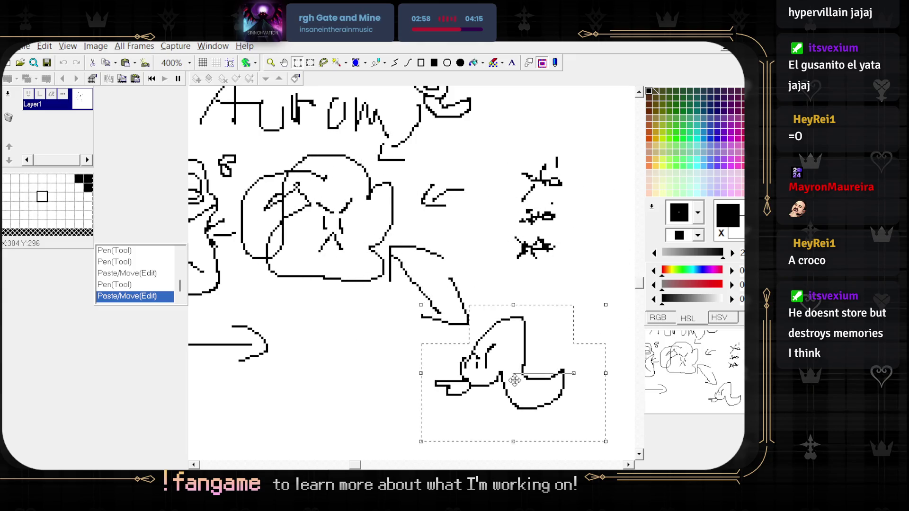
{"action": "left_click", "coordinate": [416, 345]}
- Pen zigzag crossing strokes through the widened arrow cone
{"action": "scroll", "coordinate": [375, 281], "scroll_direction": "left", "scroll_amount": 3}
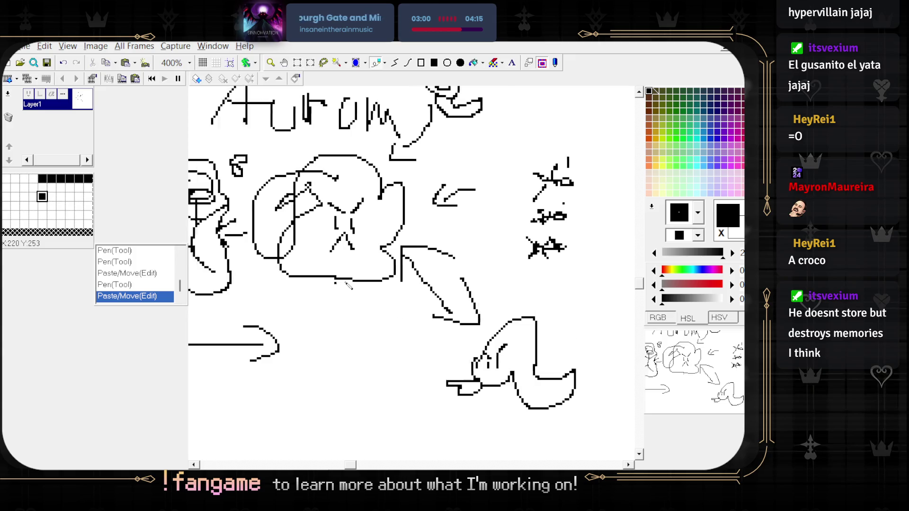
{"action": "scroll", "coordinate": [375, 280], "scroll_direction": "left", "scroll_amount": 3}
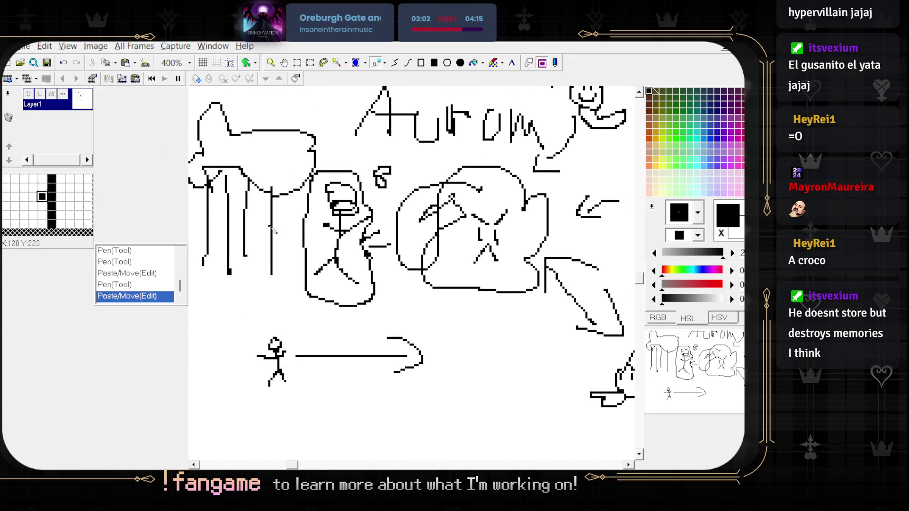
{"action": "scroll", "coordinate": [386, 356], "scroll_direction": "right", "scroll_amount": 3}
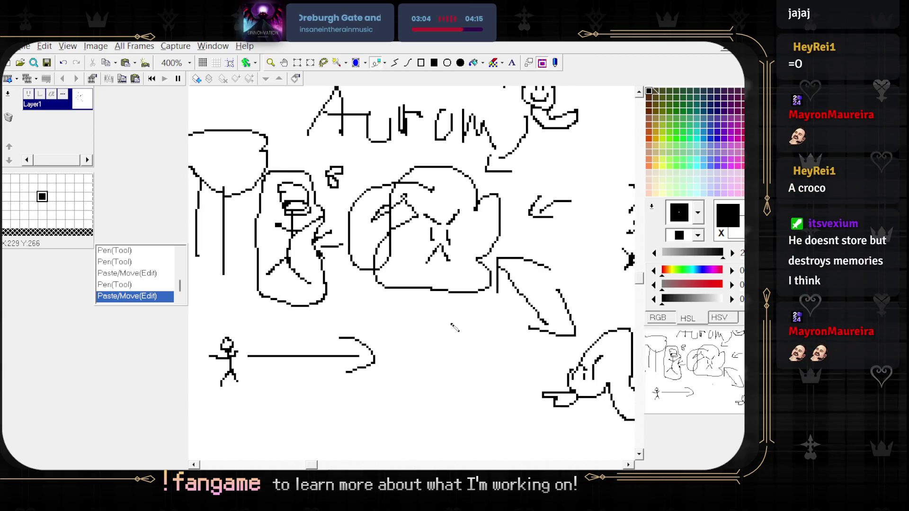
{"action": "mouse_move", "coordinate": [445, 326]}
{"action": "left_mouse_down"}
{"action": "mouse_move", "coordinate": [429, 341]}
{"action": "mouse_move", "coordinate": [419, 336]}
{"action": "left_mouse_up"}
{"action": "left_click_drag", "start_coordinate": [443, 276], "coordinate": [418, 268]}
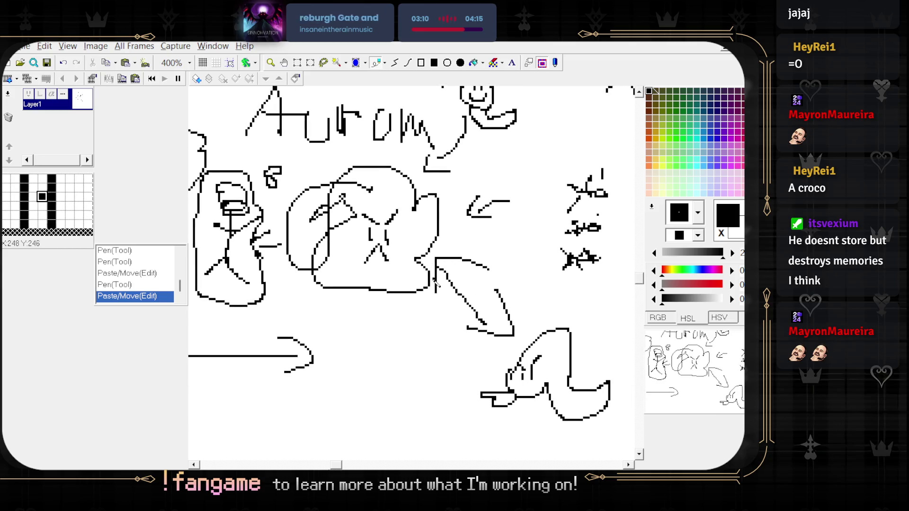
{"action": "scroll", "coordinate": [444, 239], "scroll_direction": "down", "scroll_amount": 2}
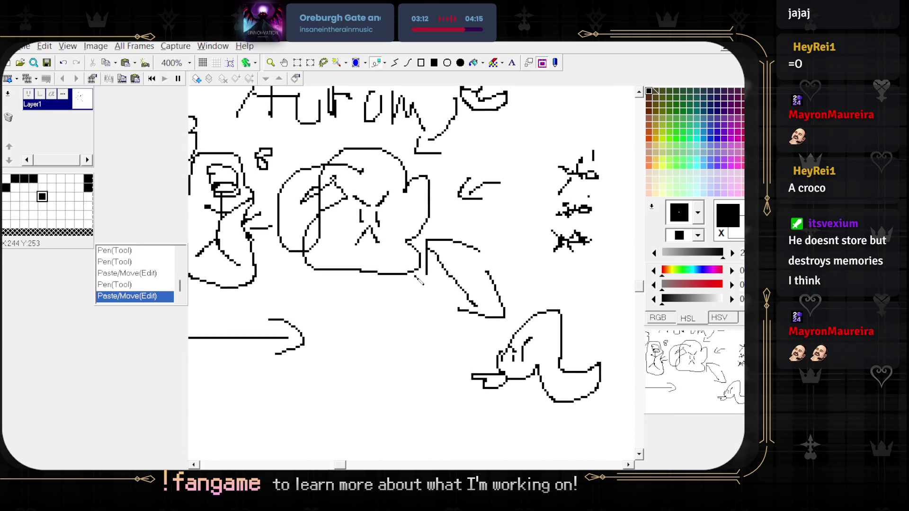
{"action": "mouse_move", "coordinate": [414, 248]}
{"action": "left_mouse_down"}
{"action": "mouse_move", "coordinate": [421, 268]}
{"action": "mouse_move", "coordinate": [476, 260]}
{"action": "mouse_move", "coordinate": [443, 298]}
{"action": "mouse_move", "coordinate": [502, 333]}
{"action": "left_mouse_up"}
{"action": "left_click_drag", "start_coordinate": [492, 277], "coordinate": [525, 322]}
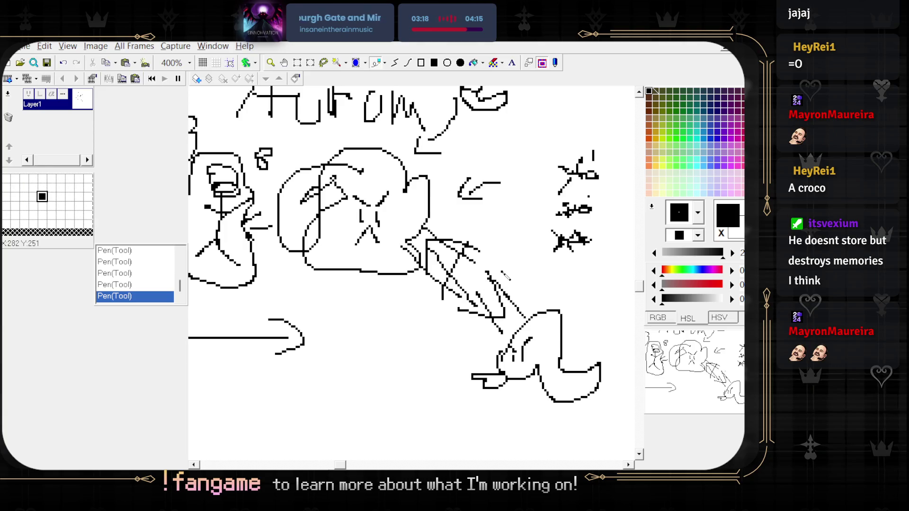
- Sketch crossing strokes forming a box around the X in the beam
{"action": "left_click_drag", "start_coordinate": [475, 289], "coordinate": [486, 273]}
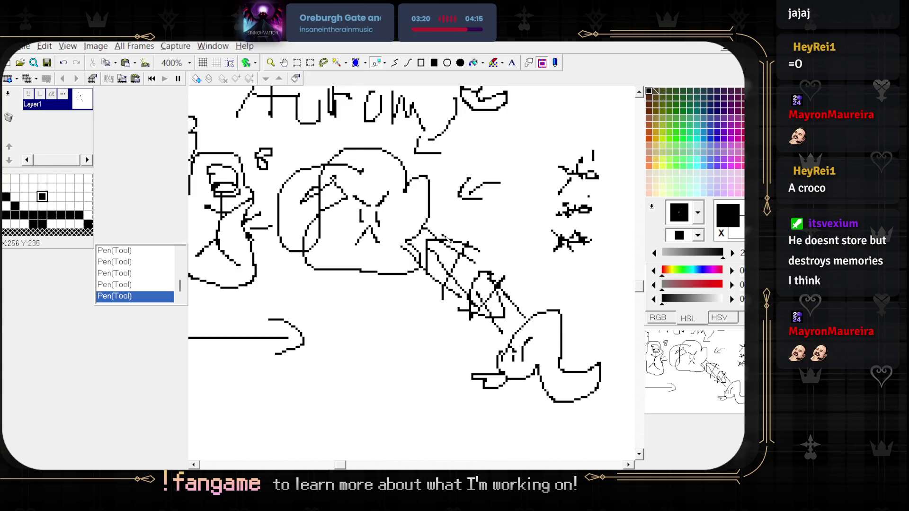
{"action": "scroll", "coordinate": [355, 256], "scroll_direction": "down", "scroll_amount": 2}
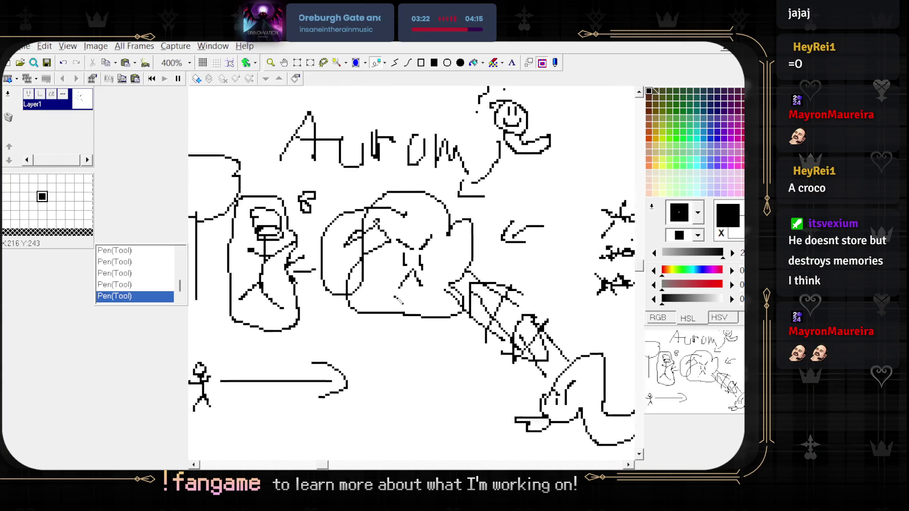
{"action": "scroll", "coordinate": [377, 277], "scroll_direction": "up", "scroll_amount": 2}
{"action": "scroll", "coordinate": [377, 277], "scroll_direction": "down", "scroll_amount": 1}
{"action": "scroll", "coordinate": [304, 228], "scroll_direction": "up", "scroll_amount": 1}
- Move the helmeted stick figure down-right, left of the blob beside the tree trunks
{"action": "left_click_drag", "start_coordinate": [304, 227], "coordinate": [384, 354]}
{"action": "mouse_move", "coordinate": [342, 309]}
{"action": "left_mouse_down"}
{"action": "mouse_move", "coordinate": [544, 360]}
{"action": "mouse_move", "coordinate": [544, 375]}
{"action": "mouse_move", "coordinate": [438, 411]}
{"action": "mouse_move", "coordinate": [438, 398]}
{"action": "mouse_move", "coordinate": [417, 384]}
{"action": "mouse_move", "coordinate": [502, 351]}
{"action": "mouse_move", "coordinate": [498, 323]}
{"action": "mouse_move", "coordinate": [487, 327]}
{"action": "mouse_move", "coordinate": [506, 306]}
{"action": "mouse_move", "coordinate": [468, 335]}
{"action": "mouse_move", "coordinate": [440, 339]}
{"action": "mouse_move", "coordinate": [400, 289]}
{"action": "mouse_move", "coordinate": [303, 278]}
{"action": "left_mouse_up"}
{"action": "scroll", "coordinate": [360, 310], "scroll_direction": "down", "scroll_amount": 1}
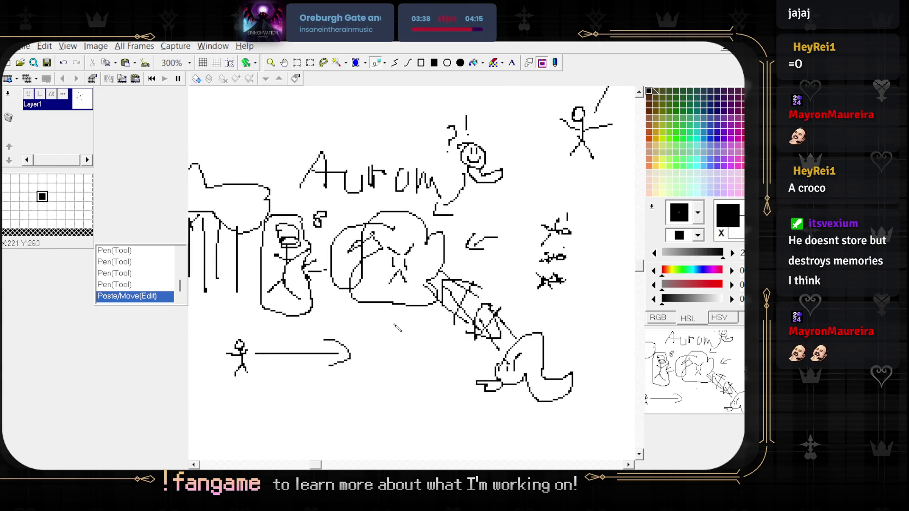
{"action": "mouse_move", "coordinate": [423, 327]}
{"action": "left_mouse_down"}
{"action": "mouse_move", "coordinate": [383, 321]}
{"action": "mouse_move", "coordinate": [407, 339]}
{"action": "left_mouse_up"}
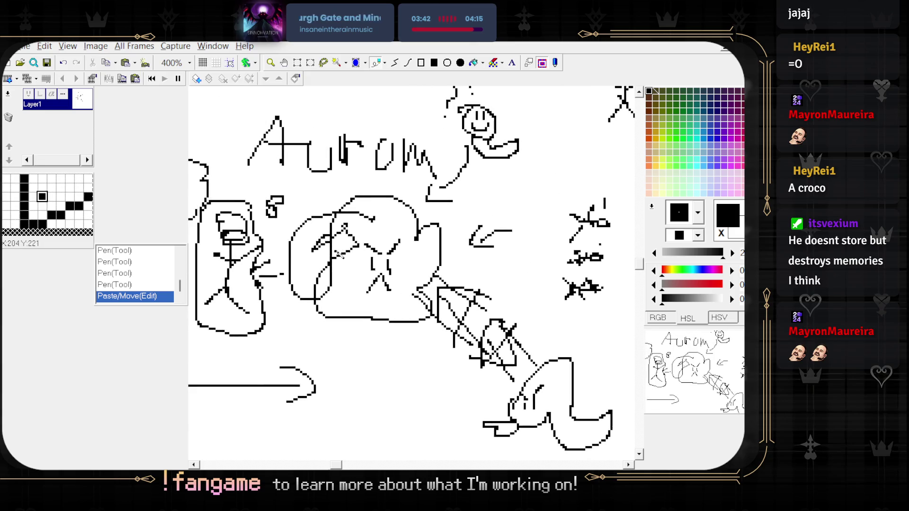
{"action": "scroll", "coordinate": [406, 339], "scroll_direction": "up", "scroll_amount": 1}
{"action": "left_click_drag", "start_coordinate": [337, 364], "coordinate": [478, 207]}
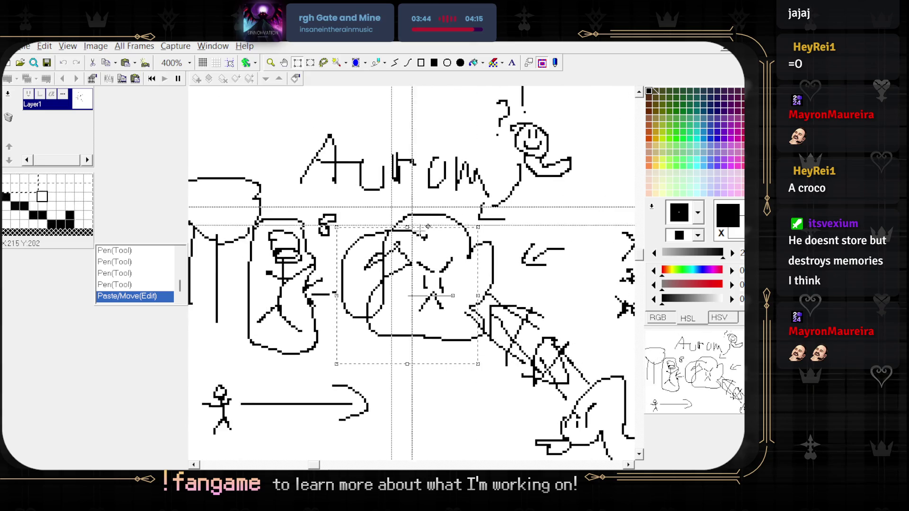
- Undo the last two actions, then rectangle-select the central circle scribble and drag it away
{"action": "left_click", "coordinate": [501, 284]}
{"action": "key", "text": "ctrl+z"}
{"action": "key", "text": "ctrl+z"}
{"action": "key", "text": "ctrl+z"}
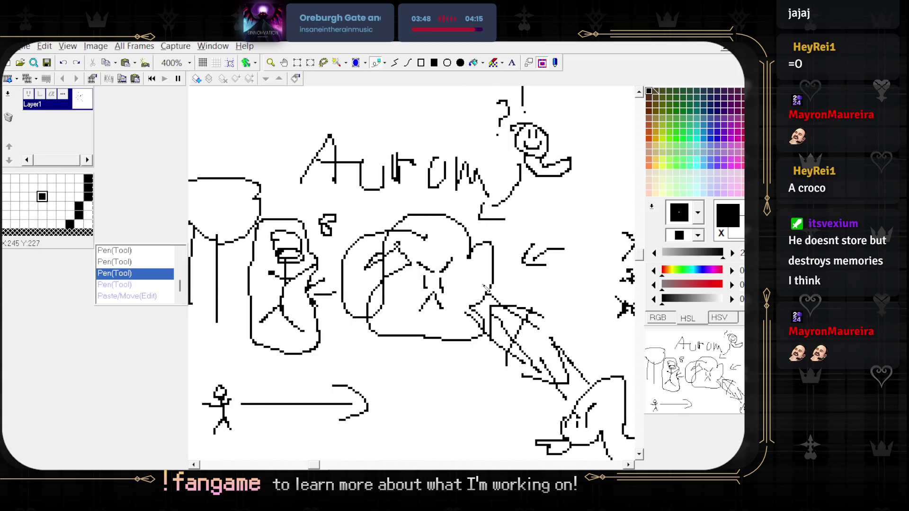
{"action": "key", "text": "ctrl+z"}
{"action": "key", "text": "ctrl+z"}
{"action": "key", "text": "ctrl+z"}
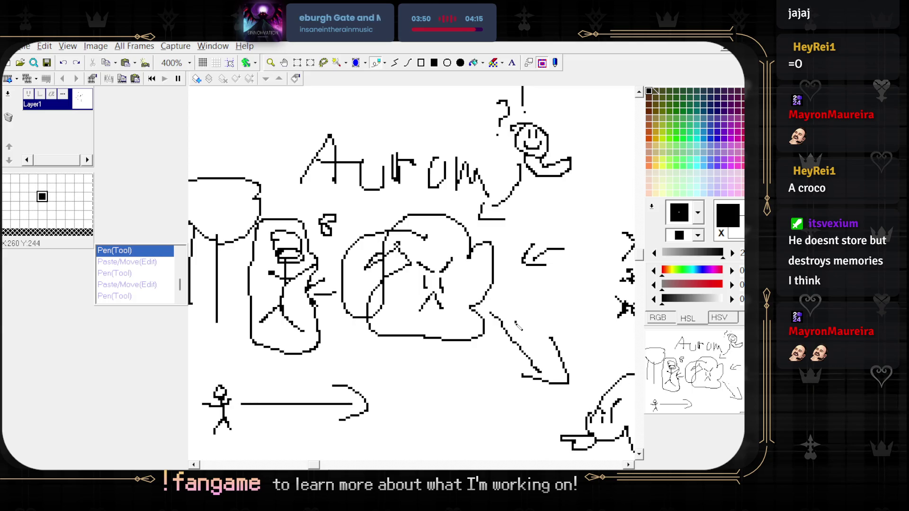
{"action": "scroll", "coordinate": [515, 348], "scroll_direction": "right", "scroll_amount": 2}
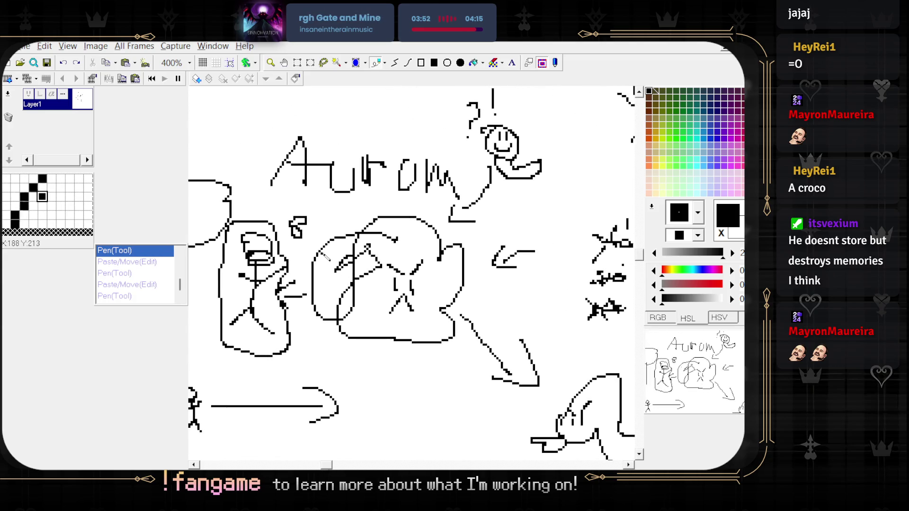
{"action": "key", "text": "s"}
{"action": "mouse_move", "coordinate": [298, 214]}
{"action": "left_mouse_down"}
{"action": "mouse_move", "coordinate": [430, 365]}
{"action": "mouse_move", "coordinate": [467, 289]}
{"action": "left_mouse_up"}
{"action": "mouse_move", "coordinate": [325, 218]}
{"action": "left_mouse_down"}
{"action": "mouse_move", "coordinate": [465, 236]}
{"action": "mouse_move", "coordinate": [472, 299]}
{"action": "left_mouse_up"}
{"action": "left_click_drag", "start_coordinate": [421, 283], "coordinate": [456, 364]}
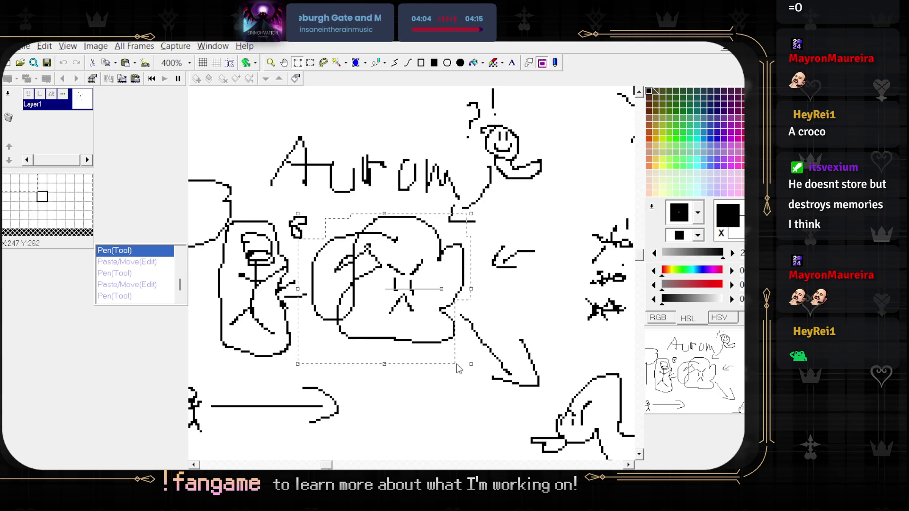
{"action": "mouse_move", "coordinate": [399, 328]}
{"action": "left_mouse_down"}
{"action": "mouse_move", "coordinate": [429, 399]}
{"action": "mouse_move", "coordinate": [345, 181]}
{"action": "mouse_move", "coordinate": [384, 241]}
{"action": "mouse_move", "coordinate": [374, 272]}
{"action": "mouse_move", "coordinate": [307, 242]}
{"action": "left_mouse_up"}
- Move the smiley down-left so it sits just below 'Aurom'
{"action": "scroll", "coordinate": [497, 269], "scroll_direction": "right", "scroll_amount": 3}
{"action": "left_click_drag", "start_coordinate": [496, 269], "coordinate": [584, 338]}
{"action": "mouse_move", "coordinate": [549, 312]}
{"action": "left_mouse_down"}
{"action": "mouse_move", "coordinate": [464, 408]}
{"action": "mouse_move", "coordinate": [407, 411]}
{"action": "left_mouse_up"}
- Select the bottom crocodile creature, drag it lower and right past the arrow tip, and drop it
{"action": "scroll", "coordinate": [438, 401], "scroll_direction": "down", "scroll_amount": 5}
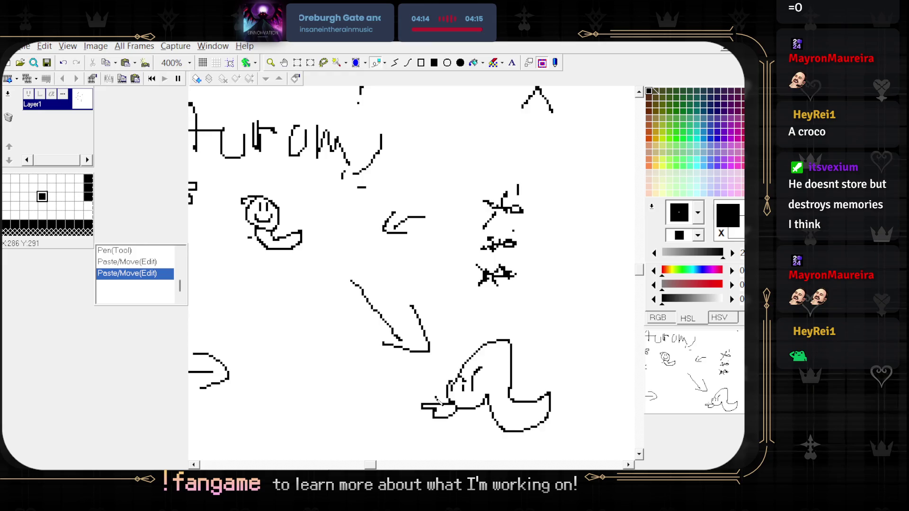
{"action": "scroll", "coordinate": [437, 401], "scroll_direction": "down", "scroll_amount": 2}
{"action": "scroll", "coordinate": [438, 401], "scroll_direction": "right", "scroll_amount": 2}
{"action": "mouse_move", "coordinate": [360, 334]}
{"action": "left_mouse_down"}
{"action": "mouse_move", "coordinate": [479, 426]}
{"action": "mouse_move", "coordinate": [443, 426]}
{"action": "left_mouse_up"}
{"action": "left_click_drag", "start_coordinate": [407, 301], "coordinate": [549, 426]}
{"action": "scroll", "coordinate": [464, 377], "scroll_direction": "left", "scroll_amount": 1}
{"action": "scroll", "coordinate": [464, 377], "scroll_direction": "up", "scroll_amount": 1}
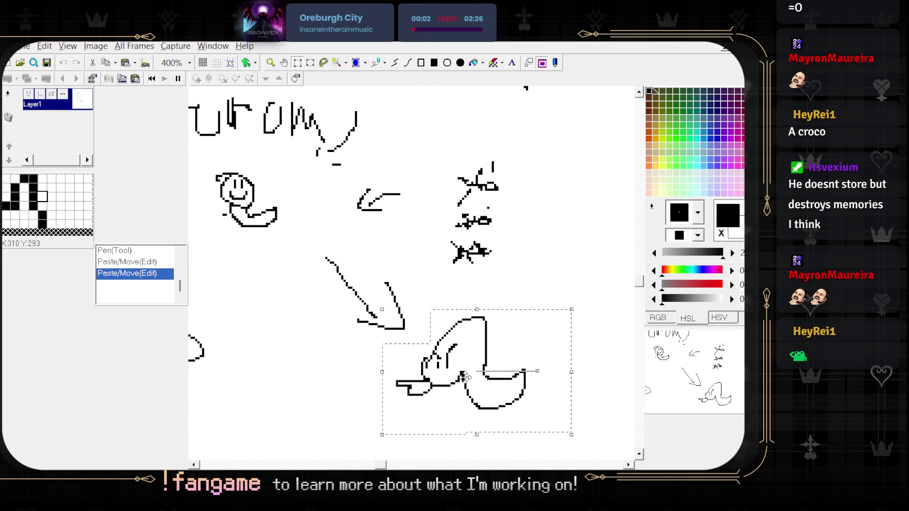
{"action": "scroll", "coordinate": [445, 406], "scroll_direction": "right", "scroll_amount": 1}
{"action": "scroll", "coordinate": [445, 407], "scroll_direction": "up", "scroll_amount": 1}
{"action": "mouse_move", "coordinate": [448, 408]}
{"action": "left_mouse_down"}
{"action": "mouse_move", "coordinate": [402, 411]}
{"action": "mouse_move", "coordinate": [524, 398]}
{"action": "mouse_move", "coordinate": [533, 367]}
{"action": "mouse_move", "coordinate": [403, 363]}
{"action": "mouse_move", "coordinate": [493, 369]}
{"action": "left_mouse_up"}
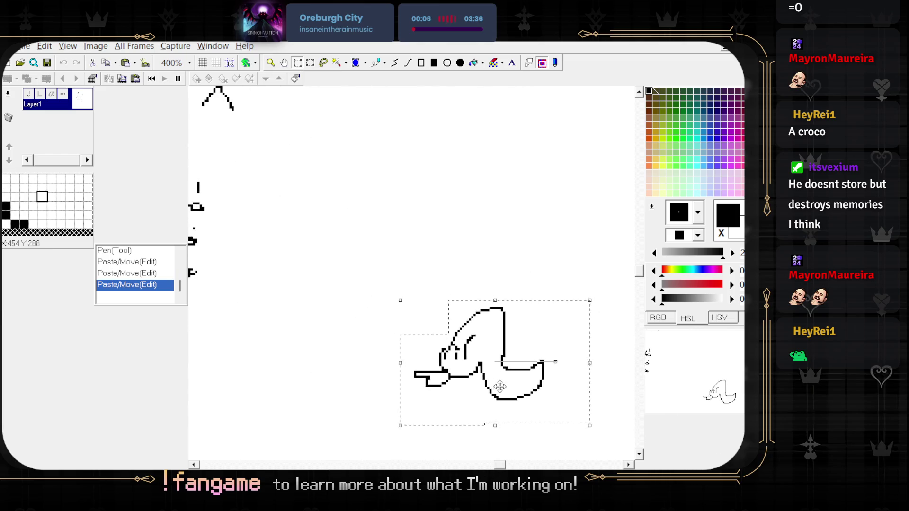
{"action": "key", "text": "b"}
{"action": "scroll", "coordinate": [590, 355], "scroll_direction": "left", "scroll_amount": 9}
{"action": "scroll", "coordinate": [589, 355], "scroll_direction": "up", "scroll_amount": 1}
{"action": "scroll", "coordinate": [589, 355], "scroll_direction": "down", "scroll_amount": 1}
{"action": "scroll", "coordinate": [474, 308], "scroll_direction": "left", "scroll_amount": 5}
{"action": "scroll", "coordinate": [403, 279], "scroll_direction": "up", "scroll_amount": 2}
{"action": "scroll", "coordinate": [403, 280], "scroll_direction": "left", "scroll_amount": 5}
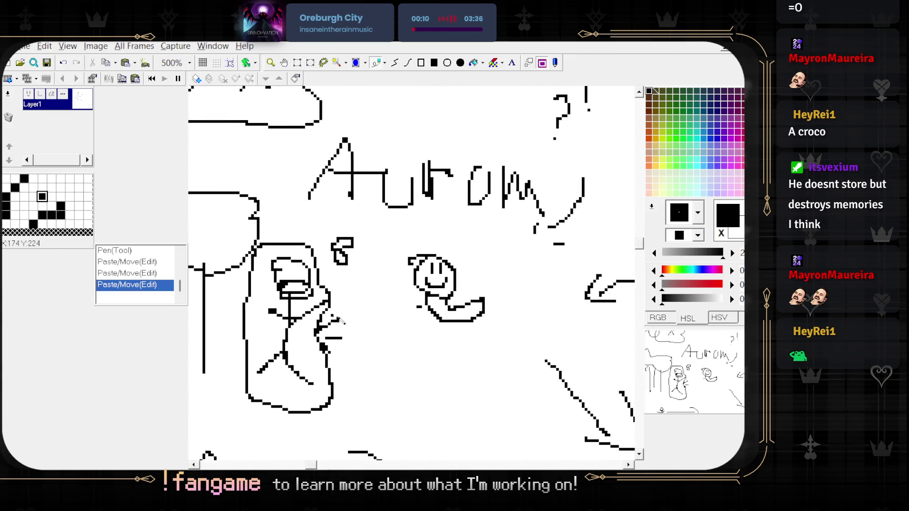
- Move the smiley up-right beside the '?!' marks
{"action": "key", "text": "s"}
{"action": "left_click_drag", "start_coordinate": [359, 237], "coordinate": [468, 448]}
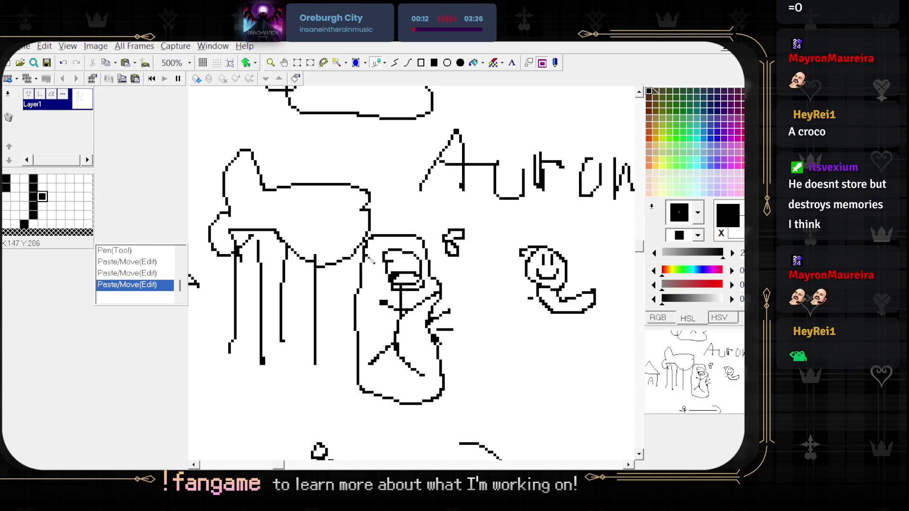
{"action": "left_click_drag", "start_coordinate": [356, 234], "coordinate": [454, 408]}
{"action": "left_click", "coordinate": [441, 381]}
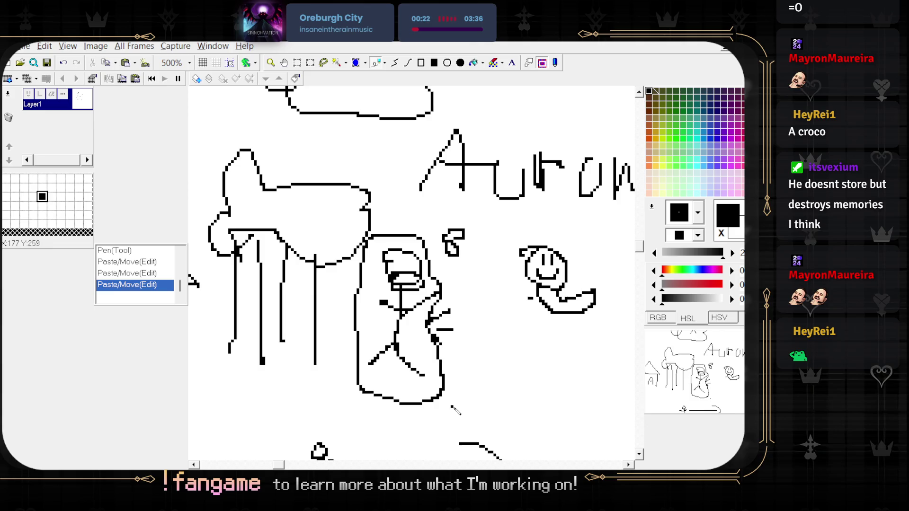
{"action": "scroll", "coordinate": [480, 369], "scroll_direction": "down", "scroll_amount": 2}
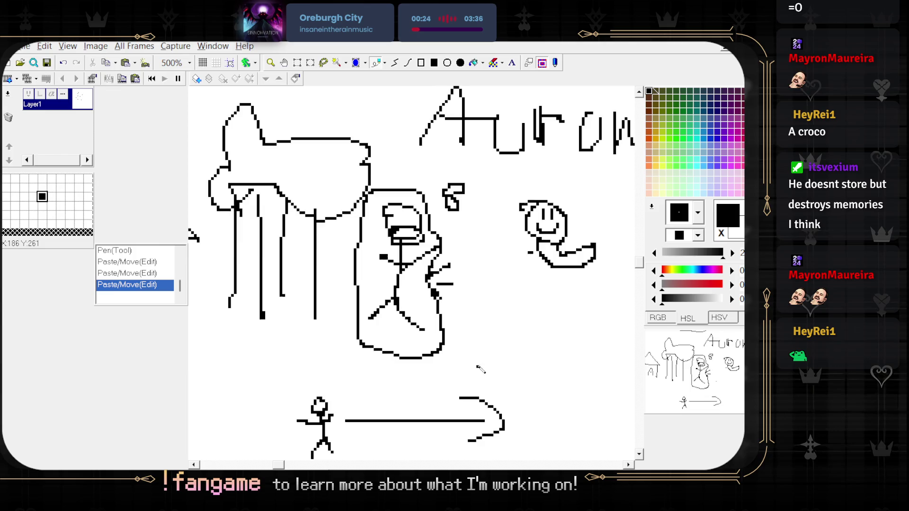
{"action": "scroll", "coordinate": [478, 294], "scroll_direction": "down", "scroll_amount": 2}
{"action": "scroll", "coordinate": [502, 313], "scroll_direction": "up", "scroll_amount": 2}
{"action": "left_click_drag", "start_coordinate": [502, 312], "coordinate": [384, 331]}
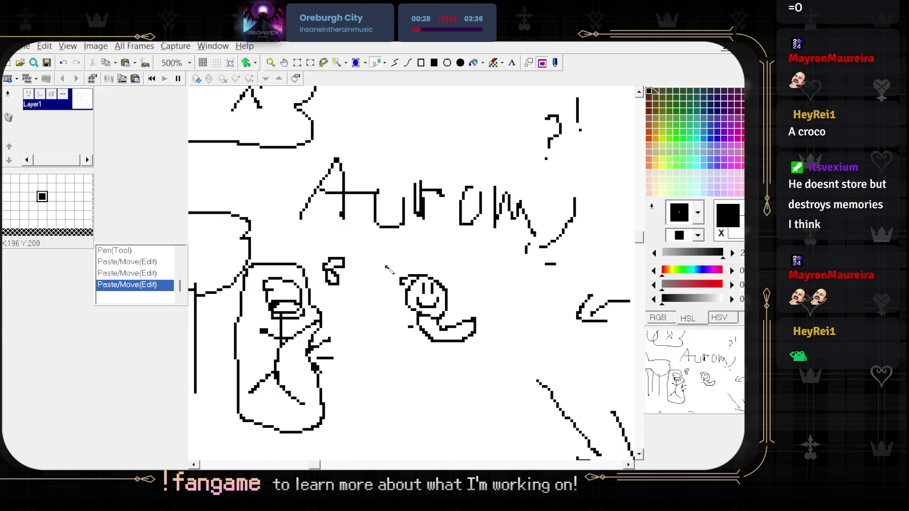
{"action": "mouse_move", "coordinate": [385, 263]}
{"action": "left_mouse_down"}
{"action": "mouse_move", "coordinate": [416, 280]}
{"action": "mouse_move", "coordinate": [502, 370]}
{"action": "left_mouse_up"}
{"action": "mouse_move", "coordinate": [459, 340]}
{"action": "left_mouse_down"}
{"action": "mouse_move", "coordinate": [384, 356]}
{"action": "mouse_move", "coordinate": [379, 386]}
{"action": "mouse_move", "coordinate": [586, 372]}
{"action": "mouse_move", "coordinate": [490, 351]}
{"action": "mouse_move", "coordinate": [545, 227]}
{"action": "left_mouse_up"}
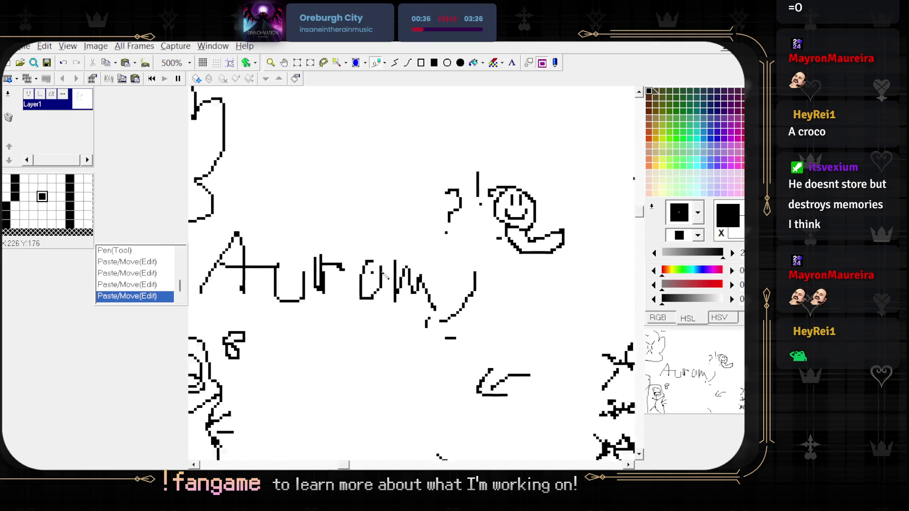
- Switch to white and paint out the leftover strokes beside the stick figure's body and head
{"action": "scroll", "coordinate": [554, 202], "scroll_direction": "down", "scroll_amount": 5}
{"action": "scroll", "coordinate": [554, 201], "scroll_direction": "down", "scroll_amount": 2}
{"action": "scroll", "coordinate": [554, 201], "scroll_direction": "left", "scroll_amount": 1}
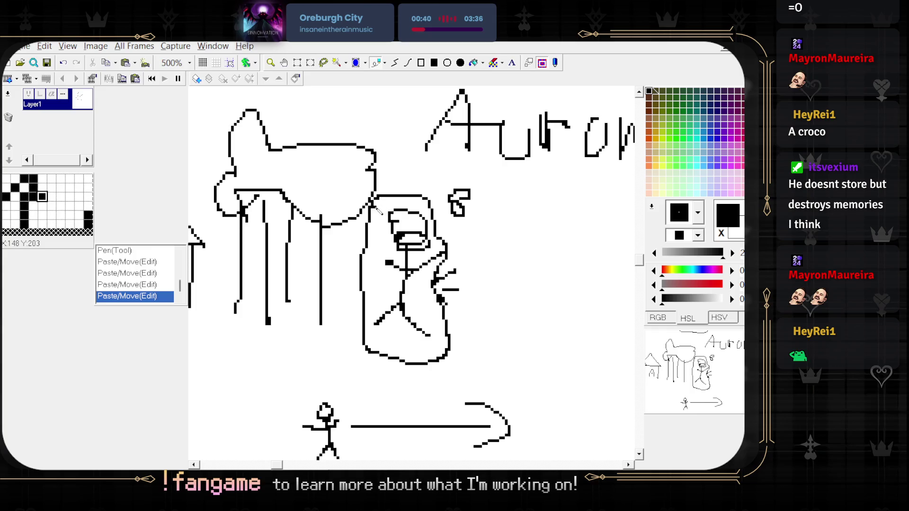
{"action": "mouse_move", "coordinate": [374, 206]}
{"action": "left_mouse_down"}
{"action": "mouse_move", "coordinate": [445, 359]}
{"action": "mouse_move", "coordinate": [513, 353]}
{"action": "mouse_move", "coordinate": [451, 350]}
{"action": "mouse_move", "coordinate": [478, 366]}
{"action": "mouse_move", "coordinate": [443, 382]}
{"action": "left_mouse_up"}
{"action": "right_click", "coordinate": [416, 368]}
{"action": "mouse_move", "coordinate": [490, 336]}
{"action": "left_mouse_down"}
{"action": "mouse_move", "coordinate": [481, 307]}
{"action": "mouse_move", "coordinate": [487, 293]}
{"action": "left_mouse_up"}
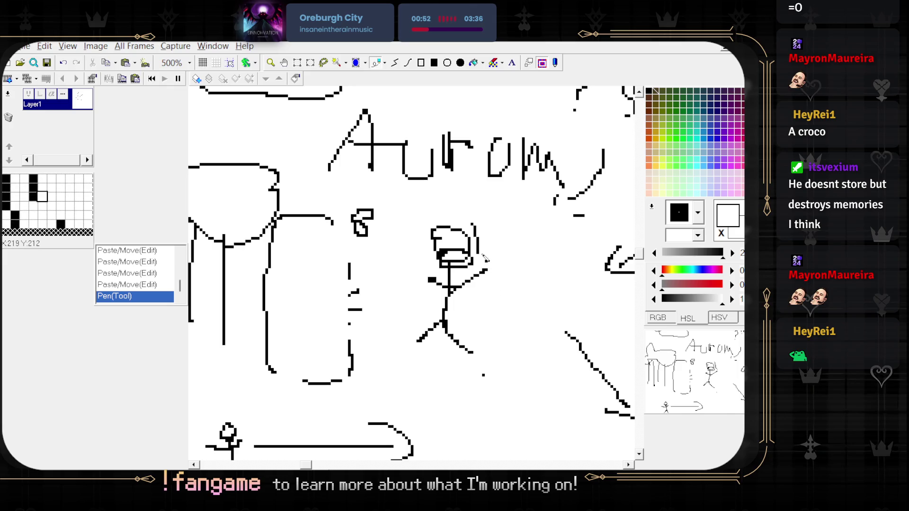
{"action": "left_click_drag", "start_coordinate": [490, 263], "coordinate": [477, 243]}
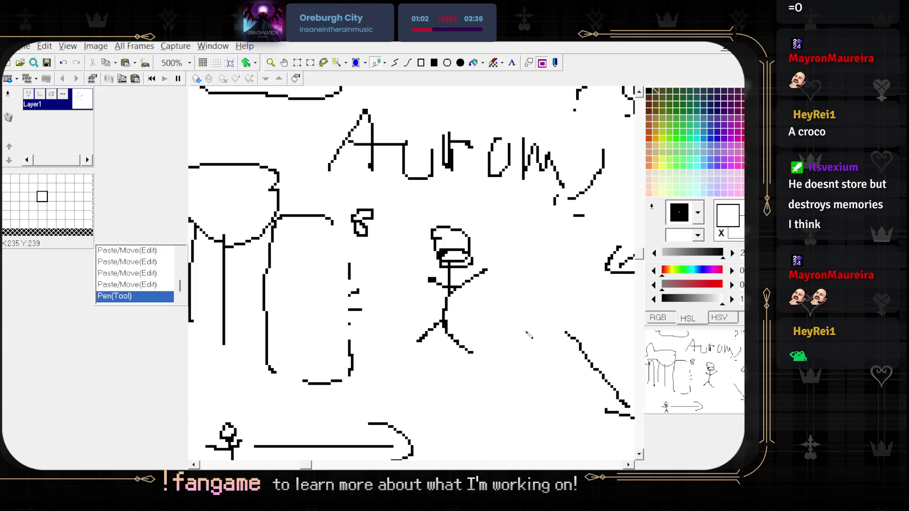
- Pan and zoom around the canvas to view the lower stick figure and its long hooked arrow
{"action": "left_click_drag", "start_coordinate": [426, 436], "coordinate": [477, 369]}
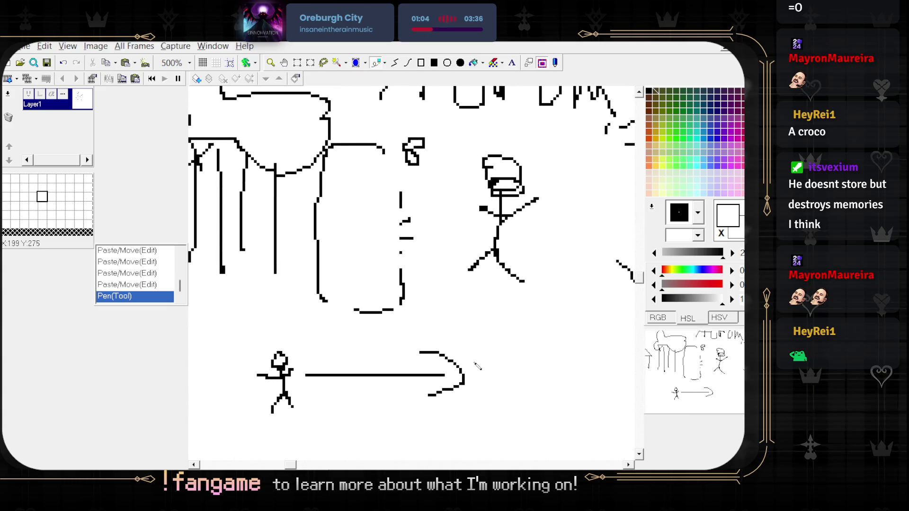
{"action": "left_click_drag", "start_coordinate": [534, 220], "coordinate": [454, 271]}
{"action": "mouse_move", "coordinate": [254, 413]}
{"action": "left_mouse_down"}
{"action": "mouse_move", "coordinate": [416, 346]}
{"action": "mouse_move", "coordinate": [429, 310]}
{"action": "left_mouse_up"}
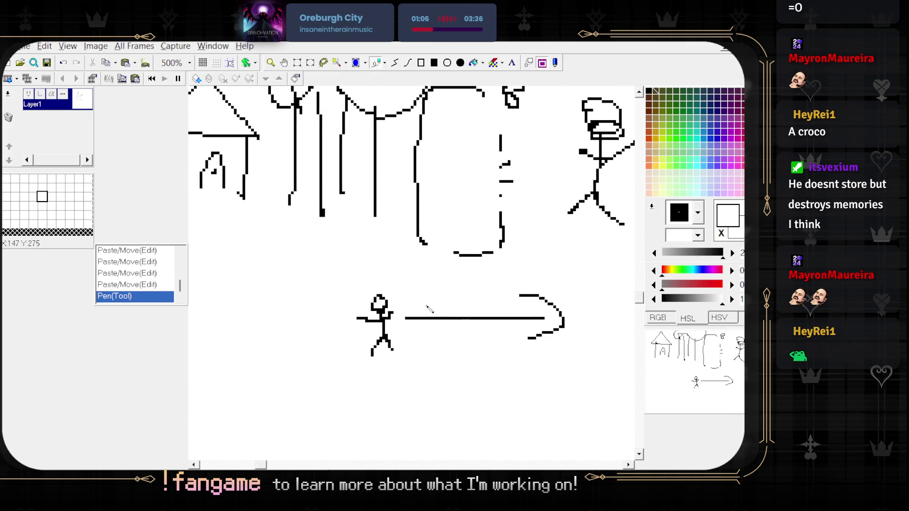
{"action": "scroll", "coordinate": [379, 340], "scroll_direction": "right", "scroll_amount": 6}
{"action": "scroll", "coordinate": [379, 332], "scroll_direction": "up", "scroll_amount": 2}
{"action": "scroll", "coordinate": [379, 303], "scroll_direction": "down", "scroll_amount": 1}
{"action": "scroll", "coordinate": [369, 288], "scroll_direction": "right", "scroll_amount": 4}
{"action": "scroll", "coordinate": [370, 289], "scroll_direction": "up", "scroll_amount": 3}
{"action": "scroll", "coordinate": [356, 273], "scroll_direction": "down", "scroll_amount": 3}
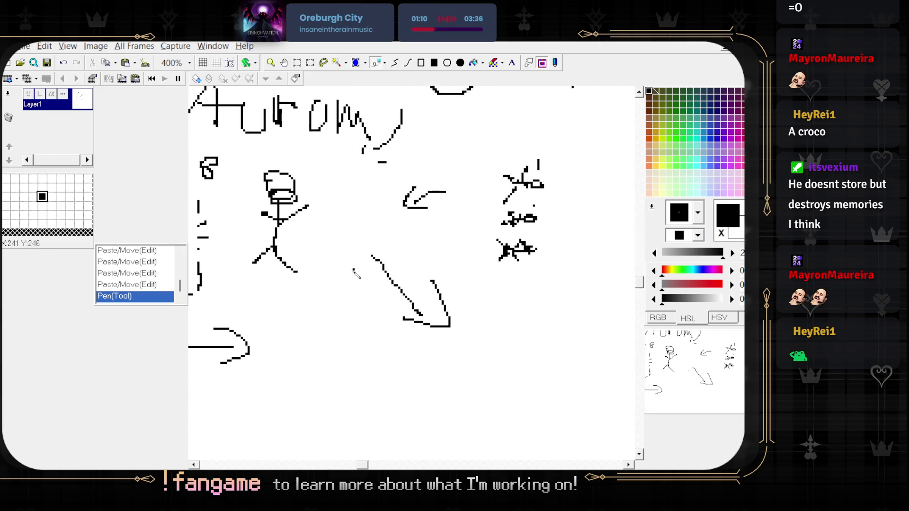
{"action": "scroll", "coordinate": [355, 328], "scroll_direction": "left", "scroll_amount": 6}
{"action": "scroll", "coordinate": [355, 328], "scroll_direction": "down", "scroll_amount": 3}
{"action": "scroll", "coordinate": [421, 355], "scroll_direction": "up", "scroll_amount": 2}
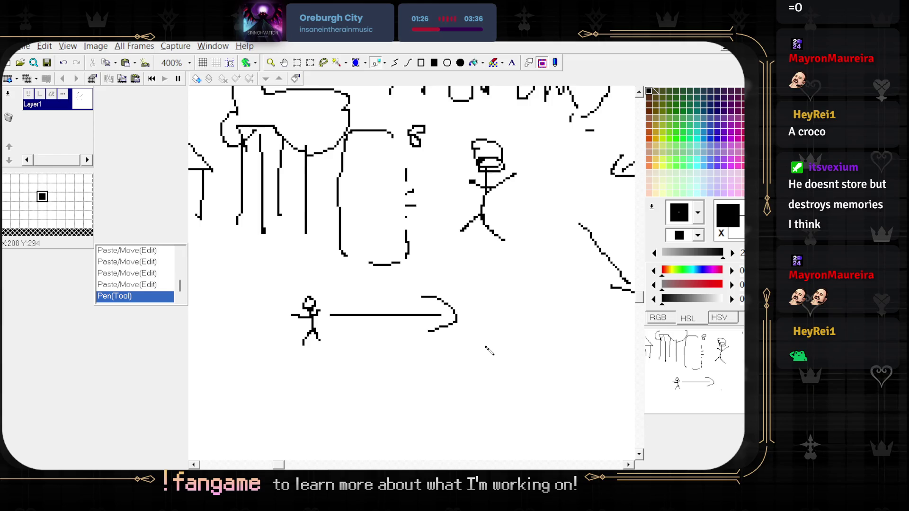
{"action": "scroll", "coordinate": [489, 350], "scroll_direction": "right", "scroll_amount": 3}
{"action": "scroll", "coordinate": [489, 350], "scroll_direction": "up", "scroll_amount": 1}
{"action": "scroll", "coordinate": [410, 379], "scroll_direction": "up", "scroll_amount": 2}
- Draw a new stick figure's legs, body and arm at the long arrow's tip
{"action": "scroll", "coordinate": [428, 357], "scroll_direction": "down", "scroll_amount": 2}
{"action": "scroll", "coordinate": [455, 290], "scroll_direction": "up", "scroll_amount": 1}
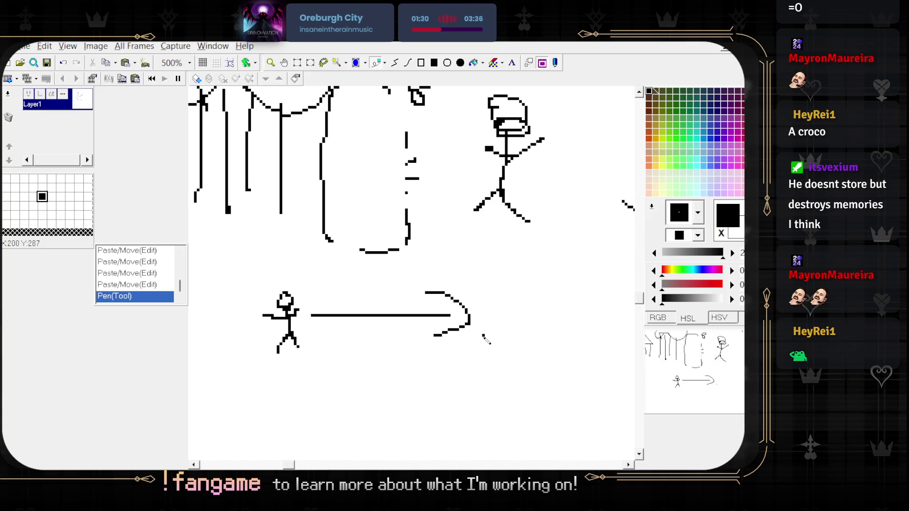
{"action": "scroll", "coordinate": [478, 343], "scroll_direction": "up", "scroll_amount": 1}
{"action": "scroll", "coordinate": [410, 377], "scroll_direction": "down", "scroll_amount": 1}
{"action": "left_click_drag", "start_coordinate": [401, 386], "coordinate": [449, 386]}
{"action": "mouse_move", "coordinate": [444, 349]}
{"action": "left_mouse_down"}
{"action": "mouse_move", "coordinate": [449, 299]}
{"action": "mouse_move", "coordinate": [428, 311]}
{"action": "mouse_move", "coordinate": [417, 292]}
{"action": "mouse_move", "coordinate": [454, 310]}
{"action": "mouse_move", "coordinate": [478, 284]}
{"action": "mouse_move", "coordinate": [493, 298]}
{"action": "mouse_move", "coordinate": [472, 283]}
{"action": "left_mouse_up"}
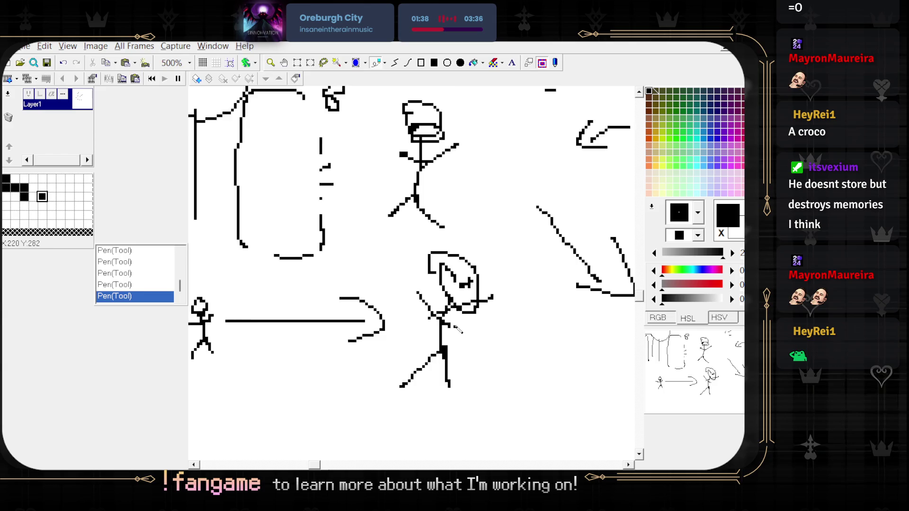
- Rectangle-select the new hooded figure, including the area by its foot
{"action": "scroll", "coordinate": [450, 338], "scroll_direction": "down", "scroll_amount": 1}
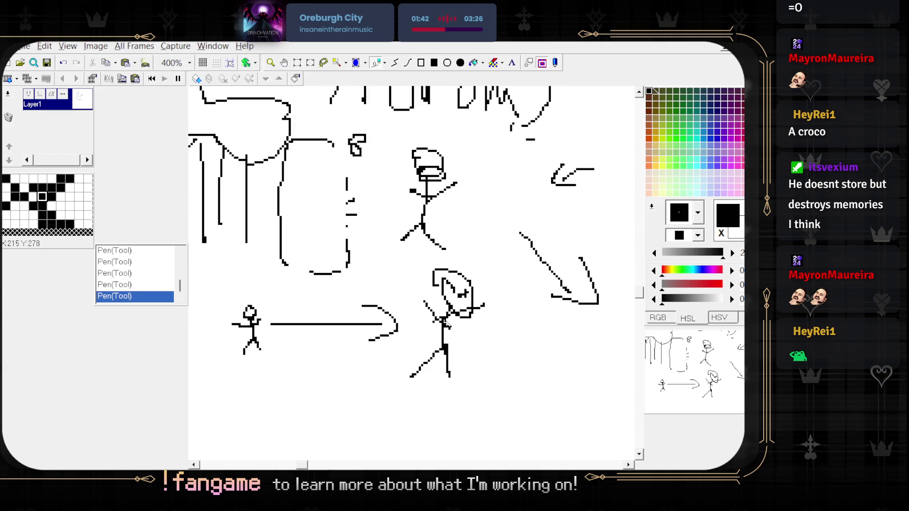
{"action": "mouse_move", "coordinate": [421, 279]}
{"action": "left_mouse_down"}
{"action": "mouse_move", "coordinate": [387, 290]}
{"action": "mouse_move", "coordinate": [460, 402]}
{"action": "left_mouse_up"}
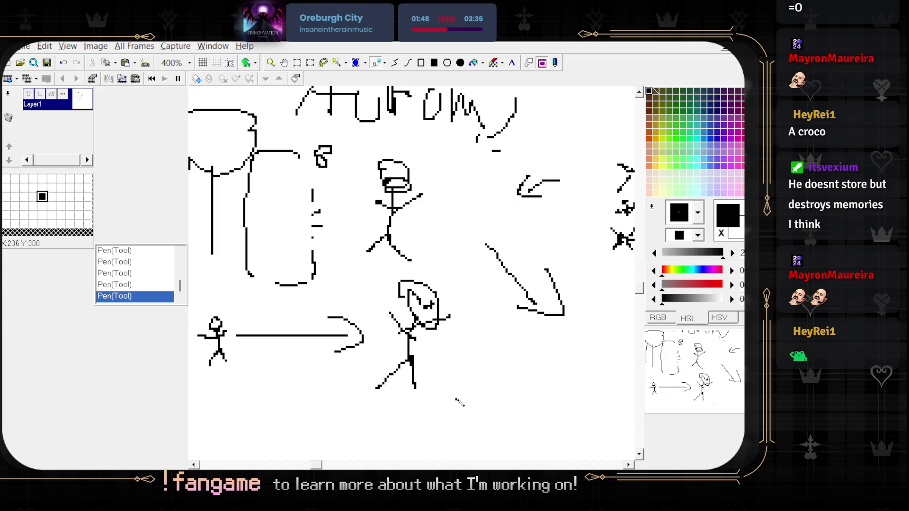
{"action": "left_click_drag", "start_coordinate": [389, 364], "coordinate": [378, 353]}
{"action": "mouse_move", "coordinate": [366, 262]}
{"action": "left_mouse_down"}
{"action": "mouse_move", "coordinate": [442, 361]}
{"action": "mouse_move", "coordinate": [455, 394]}
{"action": "left_mouse_up"}
{"action": "left_click_drag", "start_coordinate": [352, 364], "coordinate": [370, 394]}
{"action": "mouse_move", "coordinate": [399, 347]}
{"action": "left_mouse_down"}
{"action": "mouse_move", "coordinate": [401, 379]}
{"action": "mouse_move", "coordinate": [412, 380]}
{"action": "left_mouse_up"}
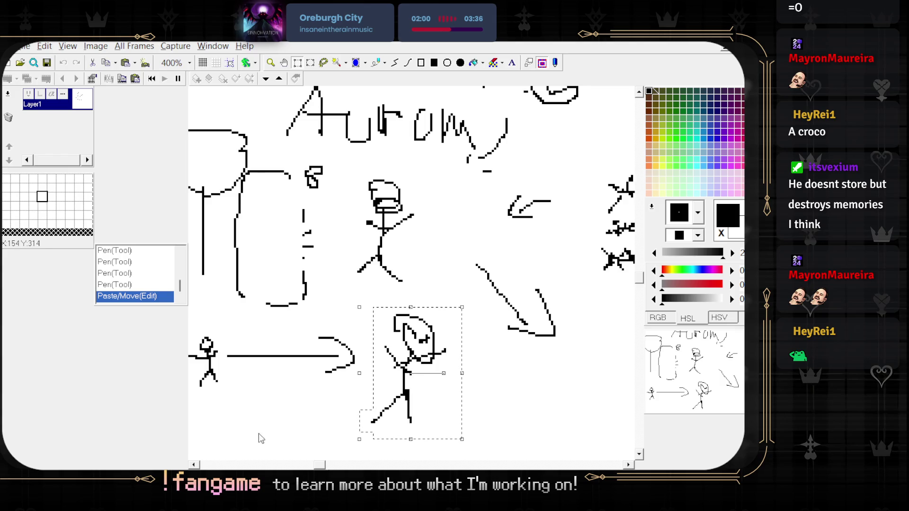
- Drag the selected hooded figure down below the big diagonal arrow and fine-tune its height
{"action": "scroll", "coordinate": [426, 360], "scroll_direction": "down", "scroll_amount": 2}
{"action": "scroll", "coordinate": [455, 331], "scroll_direction": "left", "scroll_amount": 2}
{"action": "mouse_move", "coordinate": [459, 319]}
{"action": "left_mouse_down"}
{"action": "mouse_move", "coordinate": [421, 337]}
{"action": "mouse_move", "coordinate": [389, 326]}
{"action": "left_mouse_up"}
{"action": "scroll", "coordinate": [424, 333], "scroll_direction": "down", "scroll_amount": 1}
{"action": "scroll", "coordinate": [402, 332], "scroll_direction": "right", "scroll_amount": 1}
{"action": "scroll", "coordinate": [389, 326], "scroll_direction": "down", "scroll_amount": 4}
{"action": "scroll", "coordinate": [388, 325], "scroll_direction": "right", "scroll_amount": 3}
{"action": "mouse_move", "coordinate": [342, 256]}
{"action": "left_mouse_down"}
{"action": "mouse_move", "coordinate": [341, 300]}
{"action": "mouse_move", "coordinate": [357, 323]}
{"action": "left_mouse_up"}
{"action": "scroll", "coordinate": [412, 274], "scroll_direction": "up", "scroll_amount": 3}
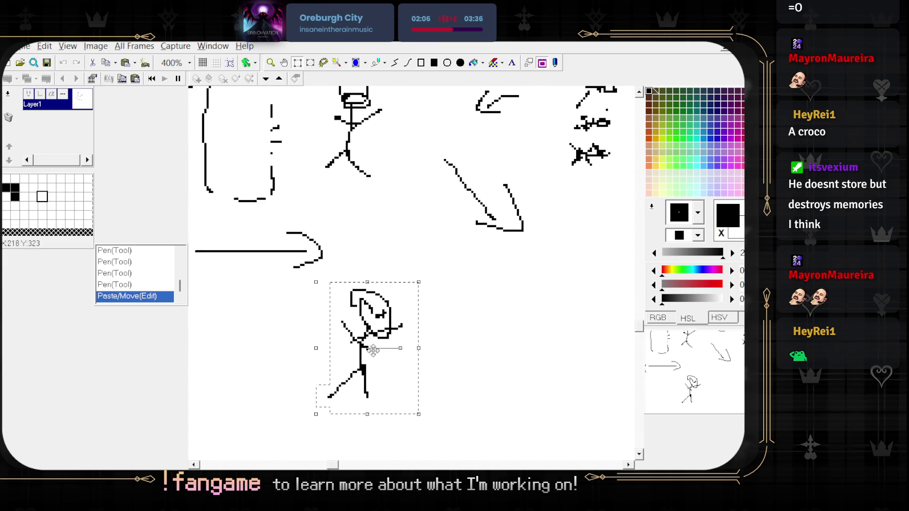
{"action": "scroll", "coordinate": [363, 394], "scroll_direction": "down", "scroll_amount": 2}
{"action": "scroll", "coordinate": [363, 393], "scroll_direction": "right", "scroll_amount": 2}
{"action": "left_click_drag", "start_coordinate": [364, 393], "coordinate": [357, 377]}
{"action": "scroll", "coordinate": [357, 376], "scroll_direction": "left", "scroll_amount": 5}
{"action": "mouse_move", "coordinate": [422, 350]}
{"action": "left_mouse_down"}
{"action": "mouse_move", "coordinate": [415, 305]}
{"action": "mouse_move", "coordinate": [416, 329]}
{"action": "left_mouse_up"}
- Shift the hooded figure right and slightly lower, then drop it clear of the long arrow
{"action": "scroll", "coordinate": [402, 327], "scroll_direction": "down", "scroll_amount": 1}
{"action": "scroll", "coordinate": [403, 327], "scroll_direction": "right", "scroll_amount": 2}
{"action": "scroll", "coordinate": [387, 321], "scroll_direction": "up", "scroll_amount": 1}
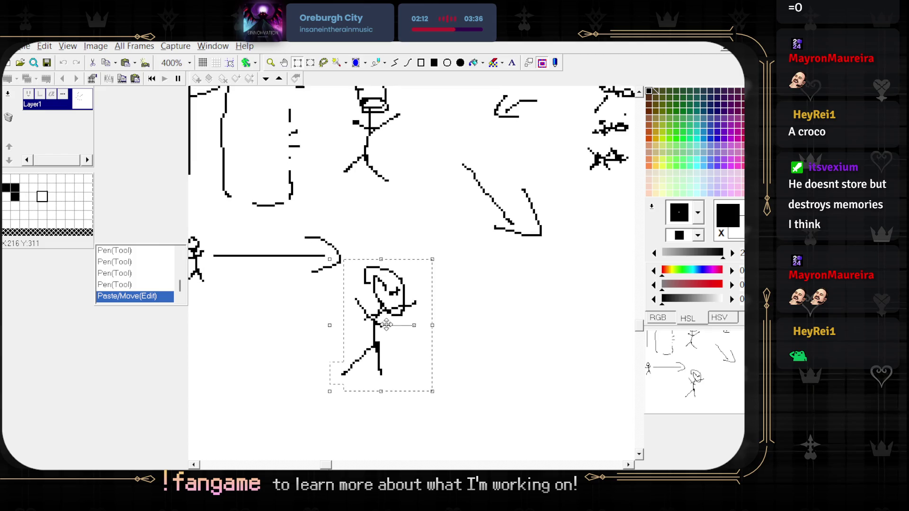
{"action": "scroll", "coordinate": [387, 325], "scroll_direction": "right", "scroll_amount": 2}
{"action": "scroll", "coordinate": [387, 325], "scroll_direction": "up", "scroll_amount": 1}
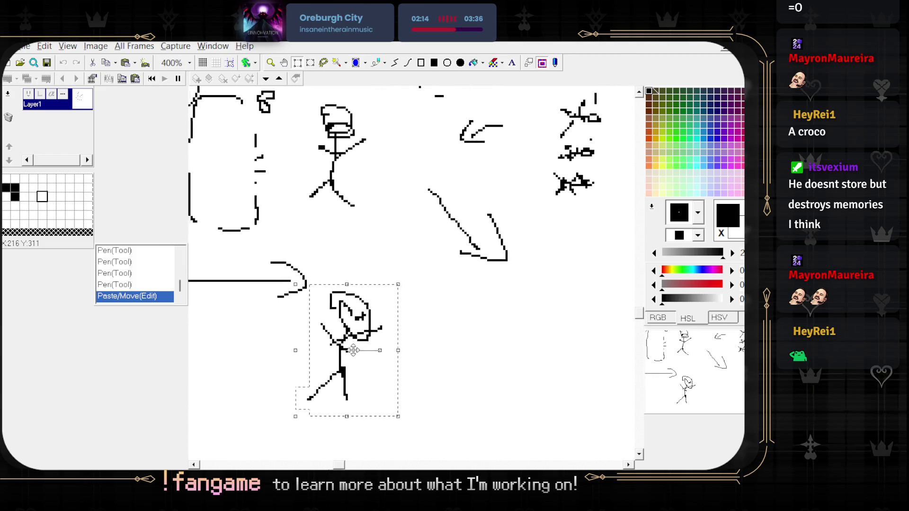
{"action": "scroll", "coordinate": [336, 348], "scroll_direction": "right", "scroll_amount": 1}
{"action": "left_click_drag", "start_coordinate": [336, 347], "coordinate": [380, 351]}
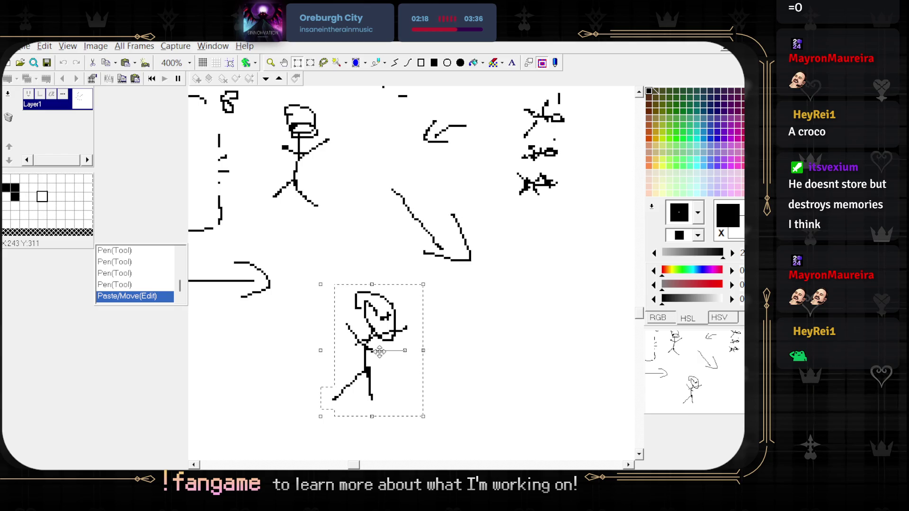
{"action": "left_click_drag", "start_coordinate": [380, 351], "coordinate": [374, 369]}
{"action": "key", "text": "Return"}
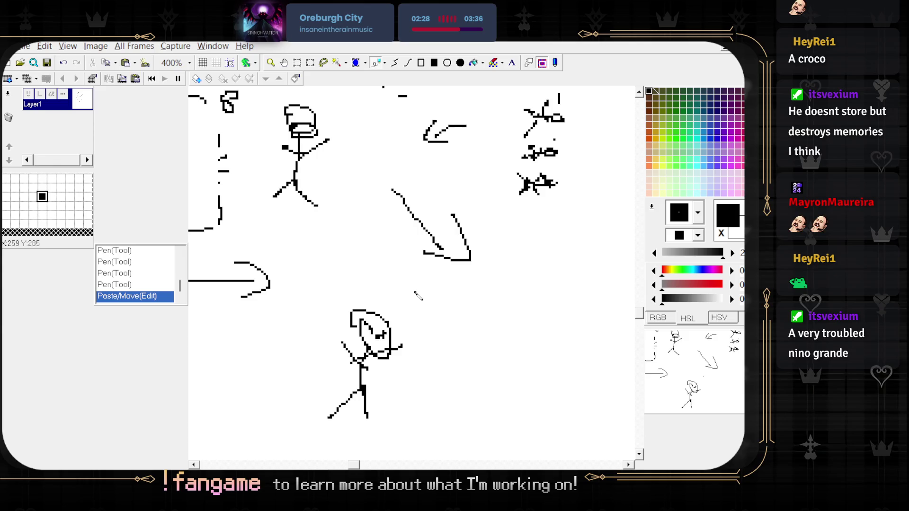
- Hand-letter 'Evil' under the diagonal arrow, then select the hooded stick figure
{"action": "mouse_move", "coordinate": [411, 283]}
{"action": "left_mouse_down"}
{"action": "mouse_move", "coordinate": [415, 322]}
{"action": "mouse_move", "coordinate": [442, 279]}
{"action": "mouse_move", "coordinate": [435, 297]}
{"action": "mouse_move", "coordinate": [444, 314]}
{"action": "mouse_move", "coordinate": [465, 311]}
{"action": "mouse_move", "coordinate": [468, 294]}
{"action": "mouse_move", "coordinate": [486, 311]}
{"action": "left_mouse_up"}
{"action": "left_click", "coordinate": [486, 279]}
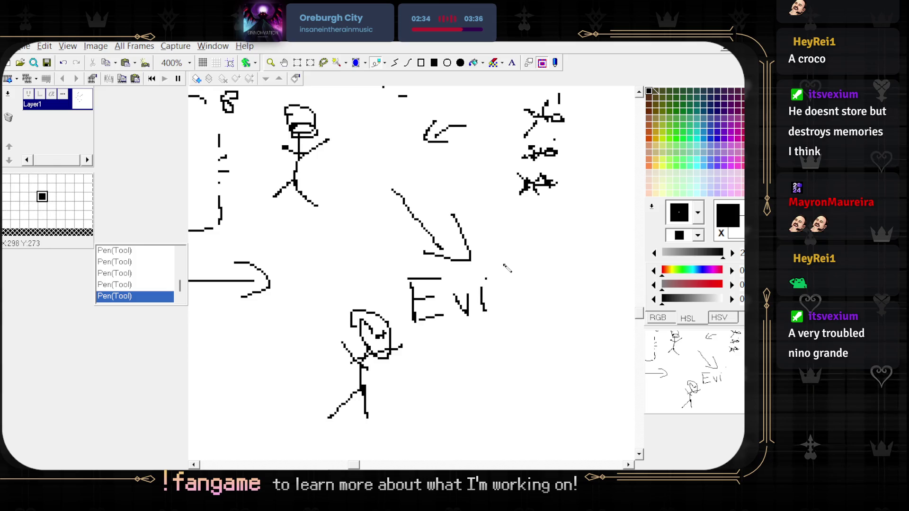
{"action": "left_click_drag", "start_coordinate": [504, 264], "coordinate": [509, 318]}
{"action": "mouse_move", "coordinate": [308, 289]}
{"action": "left_mouse_down"}
{"action": "mouse_move", "coordinate": [386, 360]}
{"action": "mouse_move", "coordinate": [395, 419]}
{"action": "left_mouse_up"}
- Move the hooded stick figure to just left of the crocodile creature's snout
{"action": "left_click_drag", "start_coordinate": [396, 335], "coordinate": [420, 362]}
{"action": "scroll", "coordinate": [416, 360], "scroll_direction": "right", "scroll_amount": 3}
{"action": "mouse_move", "coordinate": [290, 377]}
{"action": "left_mouse_down"}
{"action": "mouse_move", "coordinate": [338, 375]}
{"action": "mouse_move", "coordinate": [229, 377]}
{"action": "mouse_move", "coordinate": [398, 327]}
{"action": "mouse_move", "coordinate": [365, 319]}
{"action": "left_mouse_up"}
{"action": "scroll", "coordinate": [246, 377], "scroll_direction": "right", "scroll_amount": 9}
{"action": "scroll", "coordinate": [247, 376], "scroll_direction": "right", "scroll_amount": 3}
{"action": "scroll", "coordinate": [246, 376], "scroll_direction": "up", "scroll_amount": 2}
{"action": "scroll", "coordinate": [369, 322], "scroll_direction": "right", "scroll_amount": 3}
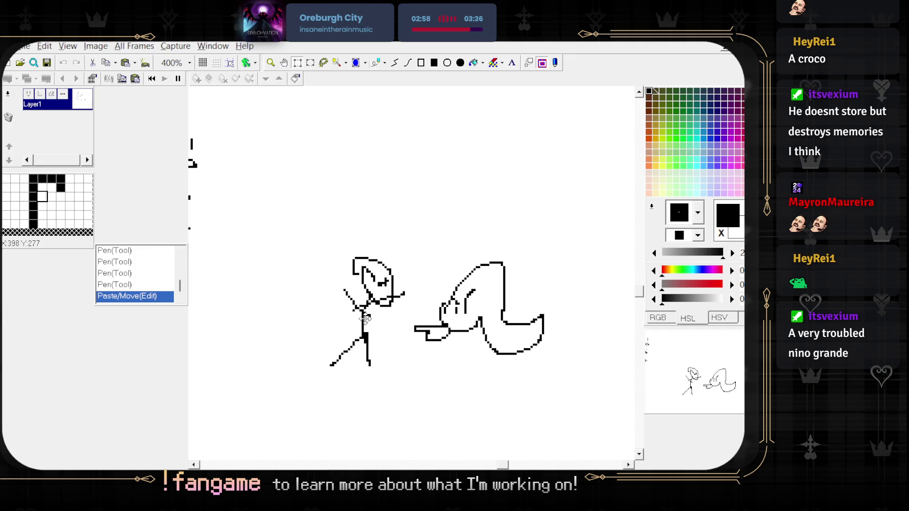
{"action": "scroll", "coordinate": [384, 290], "scroll_direction": "right", "scroll_amount": 3}
{"action": "scroll", "coordinate": [383, 291], "scroll_direction": "up", "scroll_amount": 1}
- Rectangle-select the long-snouted creature and fix it in place right of the small stick figure
{"action": "key", "text": "s"}
{"action": "left_click_drag", "start_coordinate": [341, 321], "coordinate": [414, 371]}
{"action": "left_click_drag", "start_coordinate": [503, 401], "coordinate": [512, 409]}
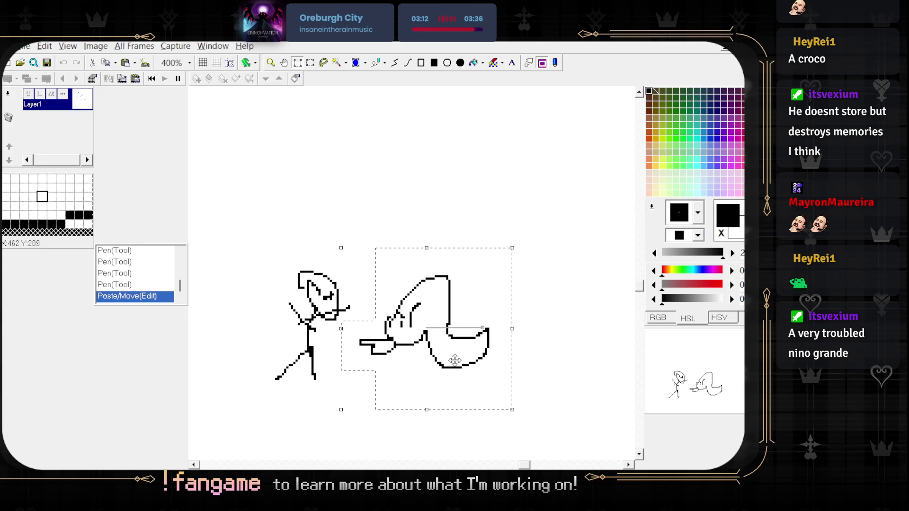
{"action": "left_click", "coordinate": [344, 390]}
{"action": "scroll", "coordinate": [340, 387], "scroll_direction": "down", "scroll_amount": 2}
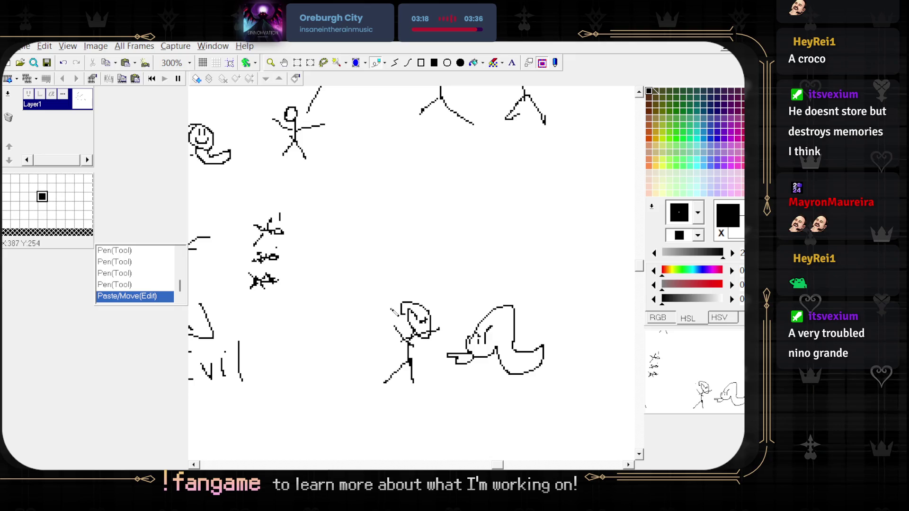
{"action": "scroll", "coordinate": [379, 323], "scroll_direction": "down", "scroll_amount": 1}
{"action": "scroll", "coordinate": [457, 317], "scroll_direction": "up", "scroll_amount": 3}
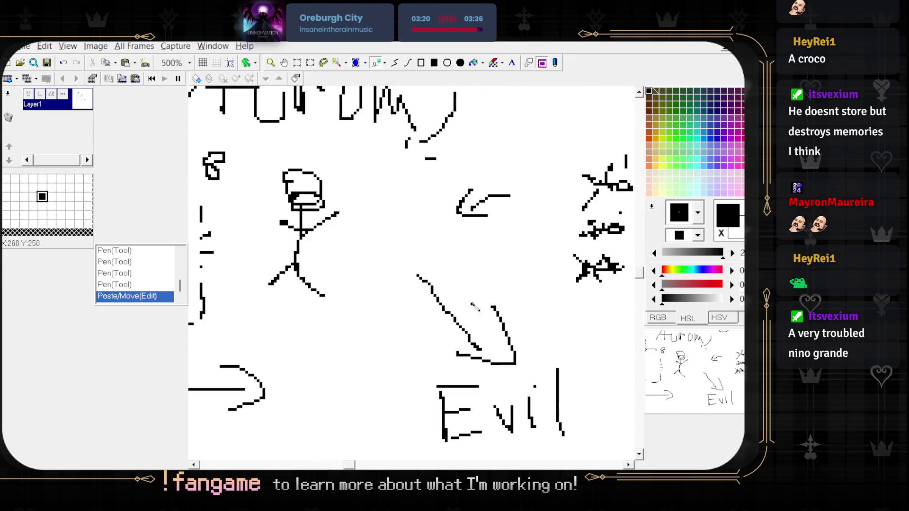
{"action": "scroll", "coordinate": [412, 295], "scroll_direction": "up", "scroll_amount": 1}
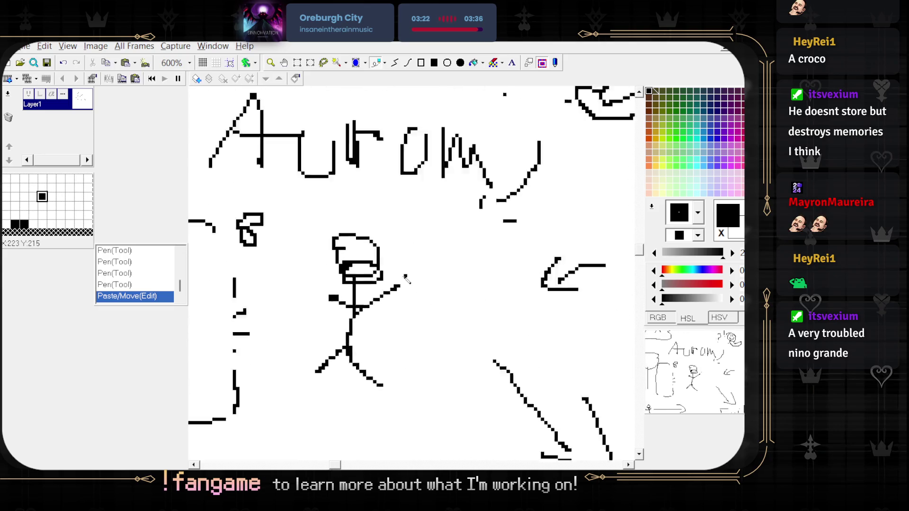
{"action": "left_click_drag", "start_coordinate": [413, 295], "coordinate": [426, 319]}
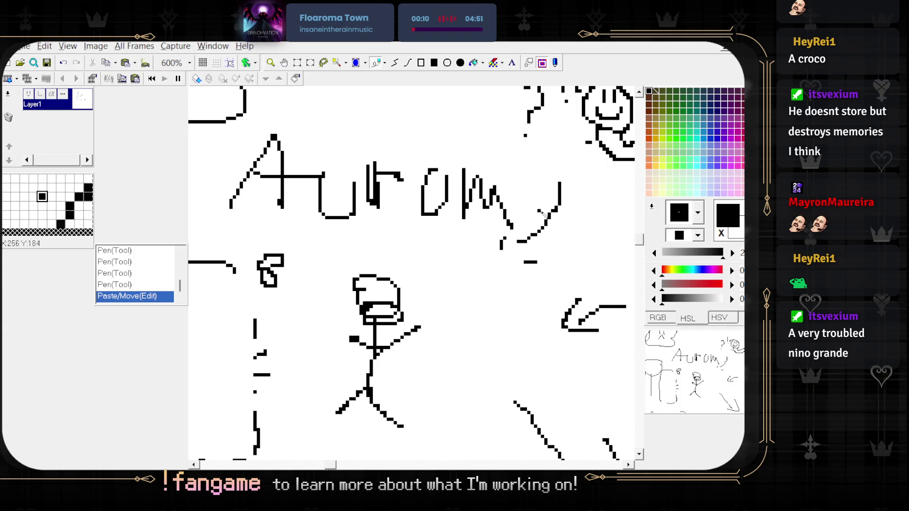
{"action": "scroll", "coordinate": [505, 240], "scroll_direction": "up", "scroll_amount": 5}
{"action": "scroll", "coordinate": [505, 241], "scroll_direction": "right", "scroll_amount": 5}
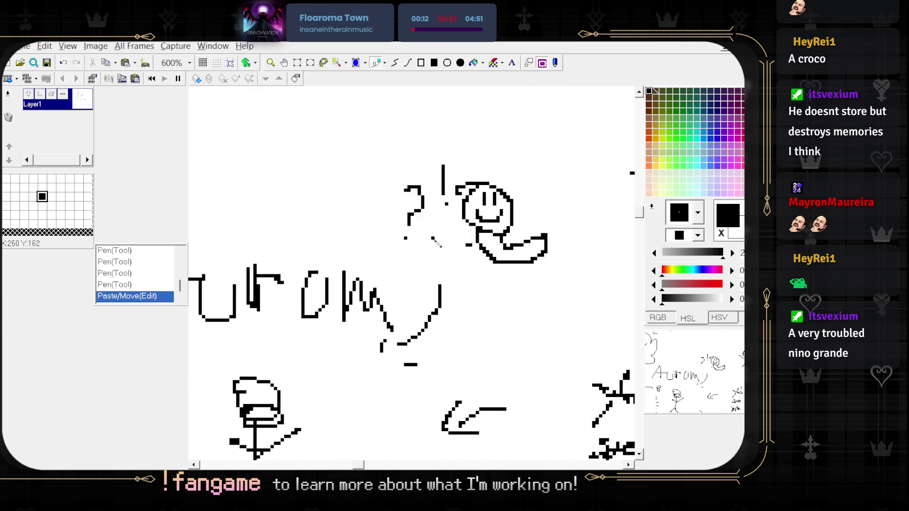
- Draw a loop around the smiley creature, undo it, and scroll down the canvas
{"action": "mouse_move", "coordinate": [460, 178]}
{"action": "left_mouse_down"}
{"action": "mouse_move", "coordinate": [535, 308]}
{"action": "mouse_move", "coordinate": [467, 180]}
{"action": "mouse_move", "coordinate": [544, 173]}
{"action": "mouse_move", "coordinate": [511, 289]}
{"action": "mouse_move", "coordinate": [450, 192]}
{"action": "mouse_move", "coordinate": [490, 168]}
{"action": "left_mouse_up"}
{"action": "key", "text": "ctrl+z"}
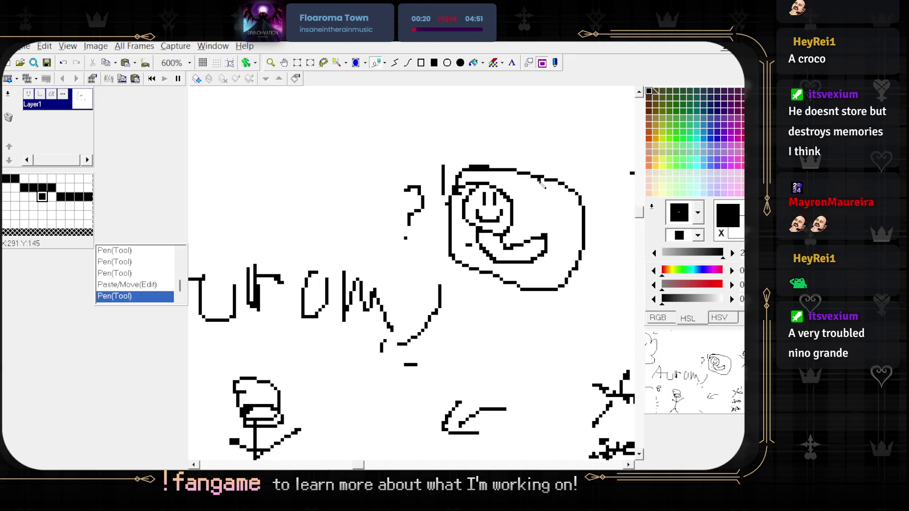
{"action": "scroll", "coordinate": [474, 260], "scroll_direction": "down", "scroll_amount": 4}
{"action": "scroll", "coordinate": [474, 260], "scroll_direction": "left", "scroll_amount": 3}
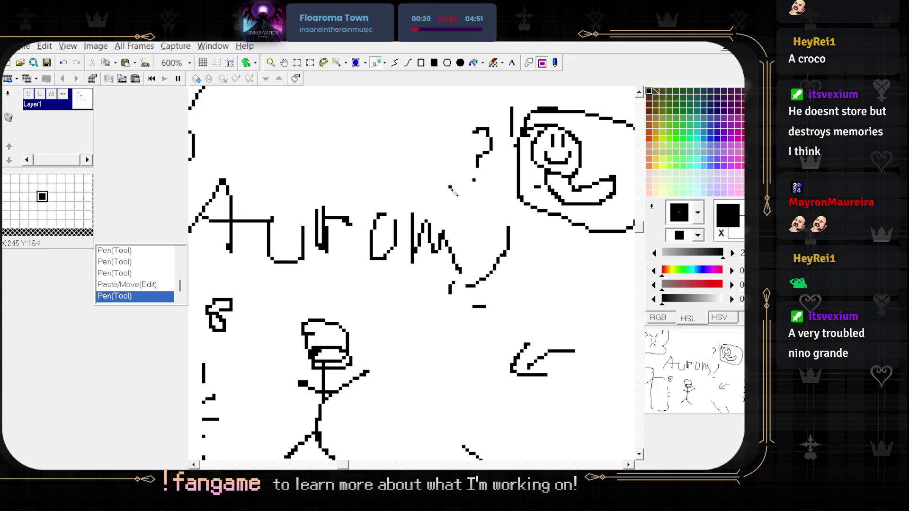
{"action": "scroll", "coordinate": [455, 327], "scroll_direction": "down", "scroll_amount": 1}
{"action": "scroll", "coordinate": [456, 327], "scroll_direction": "down", "scroll_amount": 1}
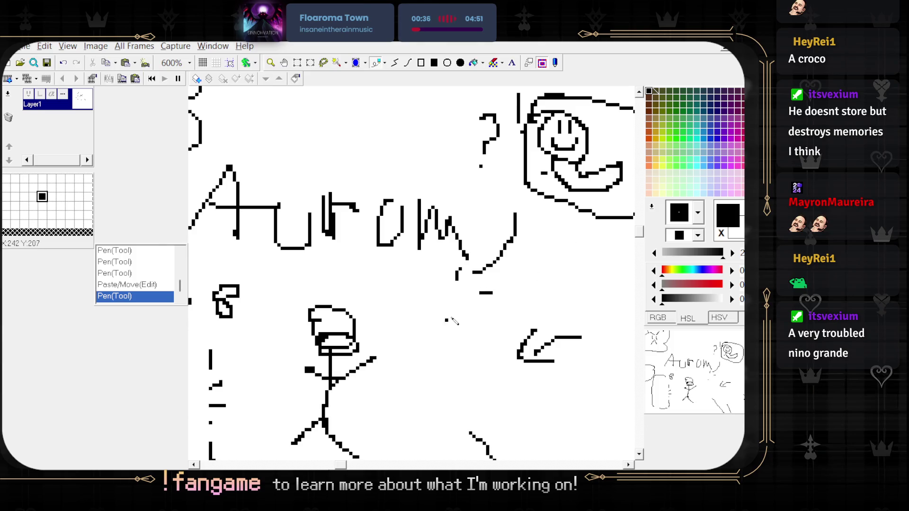
{"action": "scroll", "coordinate": [374, 275], "scroll_direction": "down", "scroll_amount": 2}
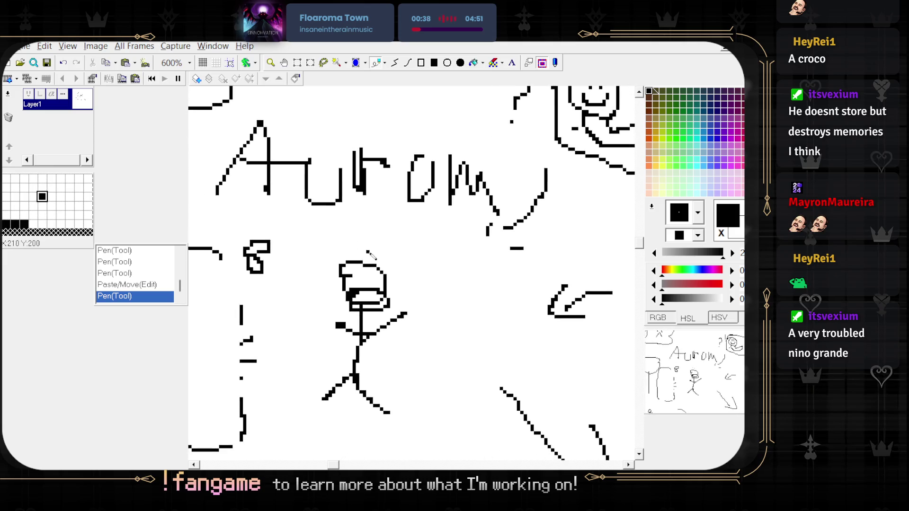
{"action": "scroll", "coordinate": [409, 255], "scroll_direction": "down", "scroll_amount": 1}
{"action": "scroll", "coordinate": [427, 283], "scroll_direction": "up", "scroll_amount": 1}
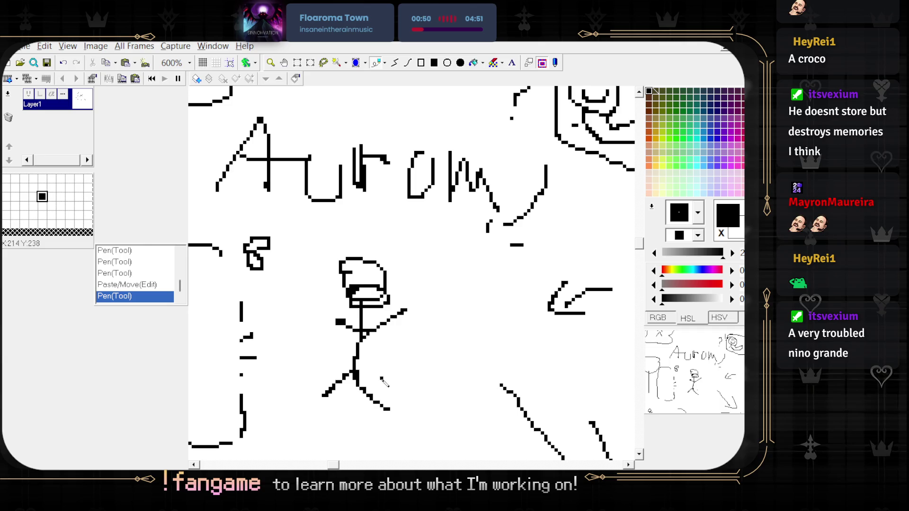
- Draw a long line curving down below 'Evil' ending in an arrowhead
{"action": "scroll", "coordinate": [384, 381], "scroll_direction": "down", "scroll_amount": 2}
{"action": "mouse_move", "coordinate": [320, 223]}
{"action": "left_mouse_down"}
{"action": "mouse_move", "coordinate": [362, 386]}
{"action": "mouse_move", "coordinate": [531, 406]}
{"action": "left_mouse_up"}
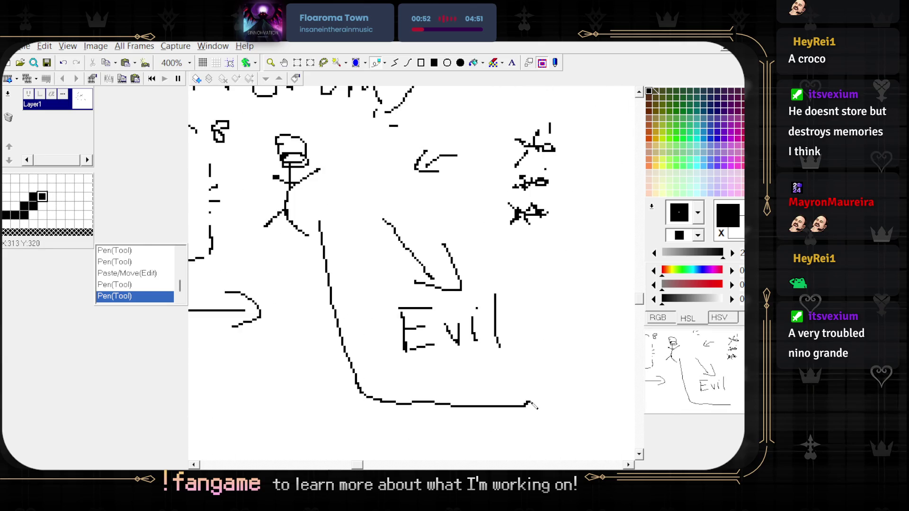
{"action": "scroll", "coordinate": [474, 388], "scroll_direction": "right", "scroll_amount": 3}
{"action": "left_click_drag", "start_coordinate": [407, 377], "coordinate": [403, 412]}
- Sketch a small potion bottle with a cap at the arrow's tip, redrawing its rounded bottom
{"action": "scroll", "coordinate": [377, 386], "scroll_direction": "up", "scroll_amount": 1}
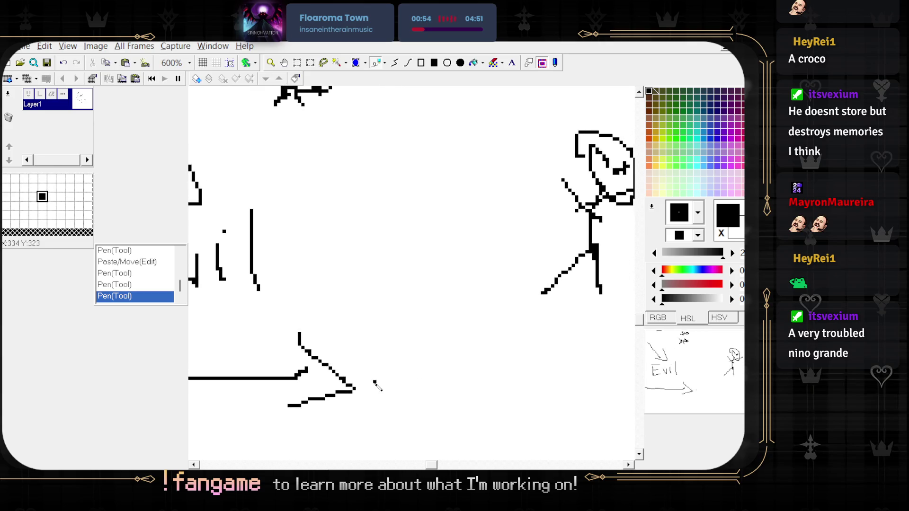
{"action": "scroll", "coordinate": [400, 338], "scroll_direction": "up", "scroll_amount": 1}
{"action": "mouse_move", "coordinate": [366, 372]}
{"action": "left_mouse_down"}
{"action": "mouse_move", "coordinate": [408, 353]}
{"action": "mouse_move", "coordinate": [385, 335]}
{"action": "mouse_move", "coordinate": [359, 369]}
{"action": "left_mouse_up"}
{"action": "left_click_drag", "start_coordinate": [372, 332], "coordinate": [390, 329]}
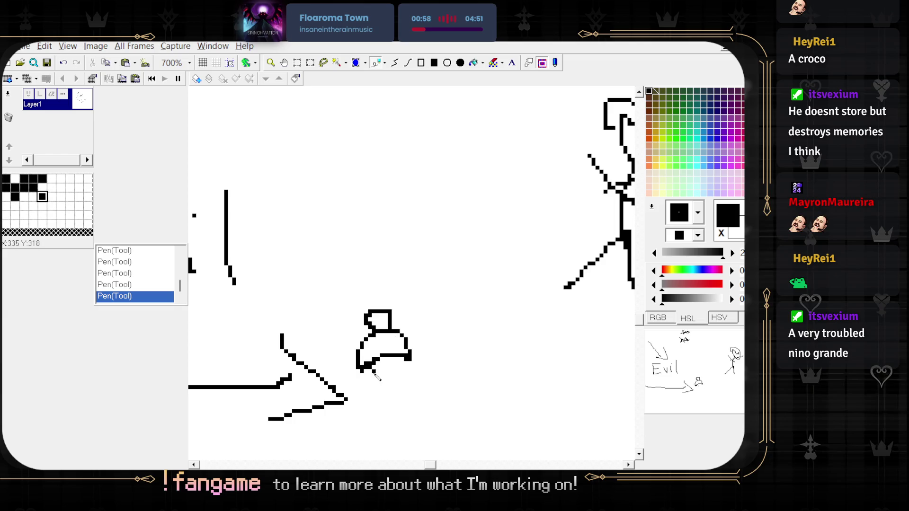
{"action": "left_click_drag", "start_coordinate": [360, 367], "coordinate": [408, 356]}
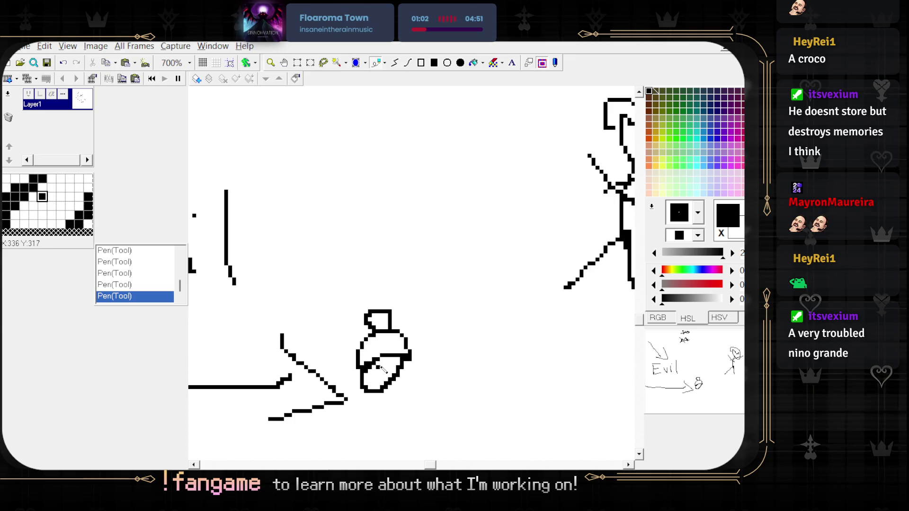
{"action": "key", "text": "ctrl+z"}
{"action": "mouse_move", "coordinate": [356, 360]}
{"action": "left_mouse_down"}
{"action": "mouse_move", "coordinate": [379, 374]}
{"action": "mouse_move", "coordinate": [402, 352]}
{"action": "left_mouse_up"}
{"action": "scroll", "coordinate": [411, 392], "scroll_direction": "down", "scroll_amount": 3}
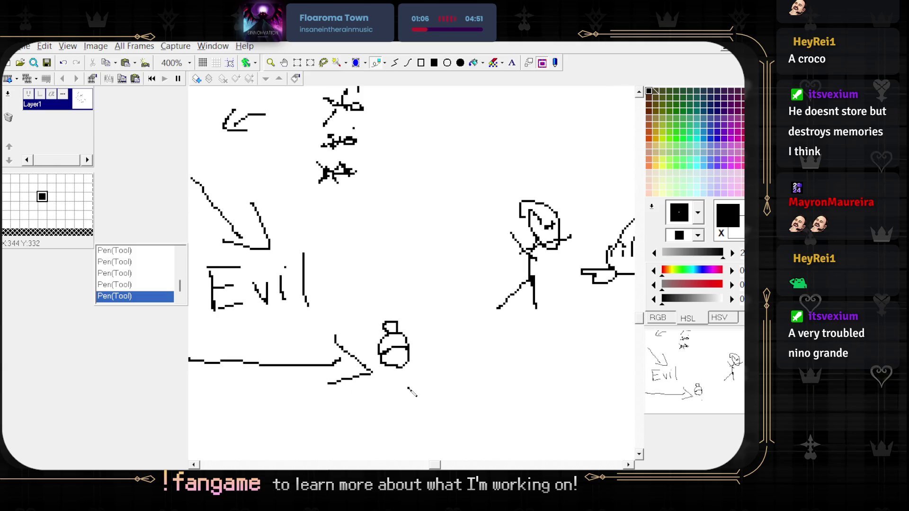
{"action": "scroll", "coordinate": [411, 391], "scroll_direction": "up", "scroll_amount": 3}
{"action": "mouse_move", "coordinate": [458, 396]}
{"action": "left_mouse_down"}
{"action": "mouse_move", "coordinate": [428, 315]}
{"action": "mouse_move", "coordinate": [431, 333]}
{"action": "left_mouse_up"}
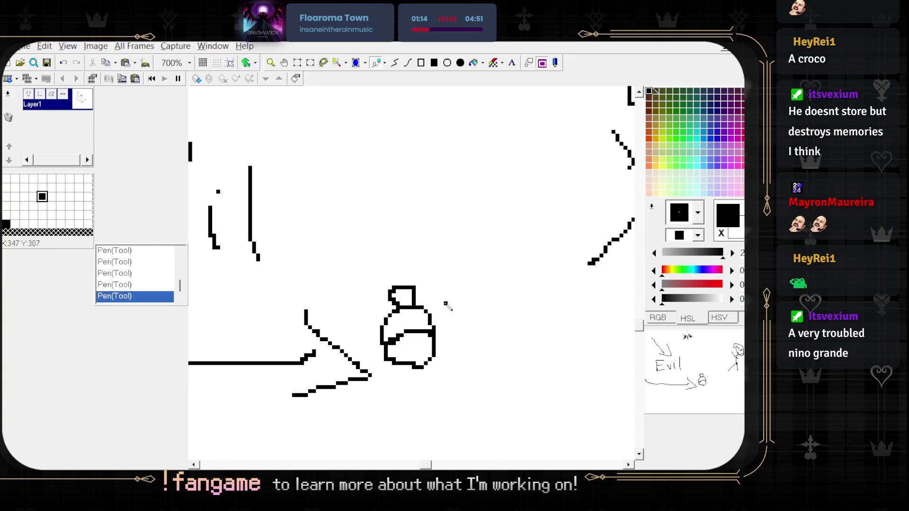
- Draw an outer outline around the potion bottle, then undo it
{"action": "scroll", "coordinate": [490, 287], "scroll_direction": "down", "scroll_amount": 2}
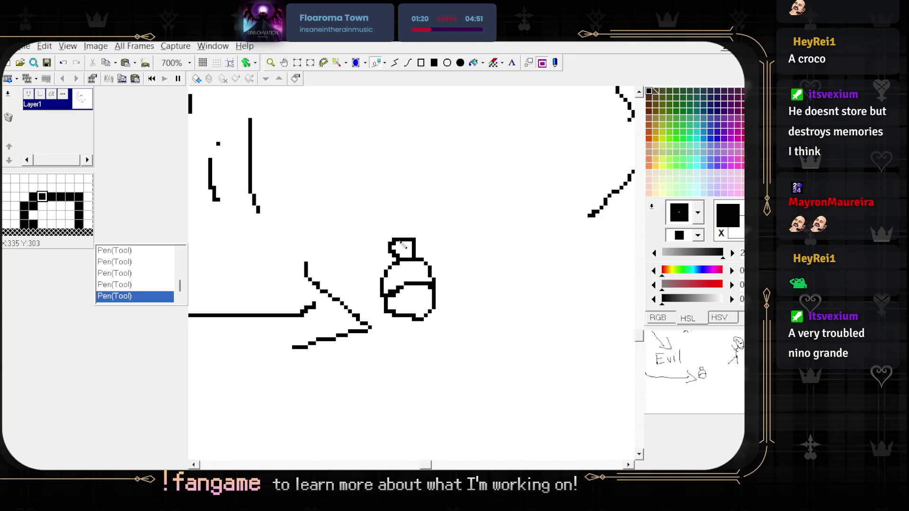
{"action": "mouse_move", "coordinate": [378, 243]}
{"action": "left_mouse_down"}
{"action": "mouse_move", "coordinate": [444, 315]}
{"action": "mouse_move", "coordinate": [379, 302]}
{"action": "mouse_move", "coordinate": [399, 224]}
{"action": "left_mouse_up"}
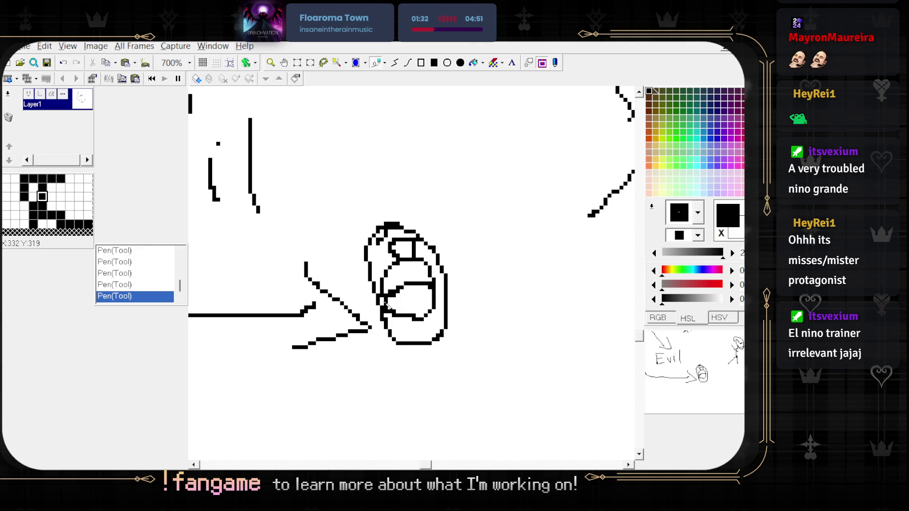
{"action": "key", "text": "ctrl+z"}
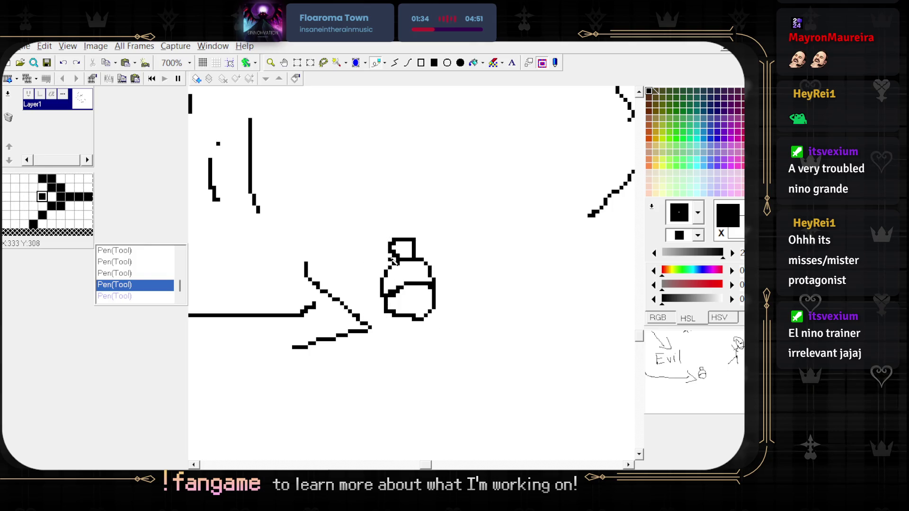
{"action": "scroll", "coordinate": [382, 266], "scroll_direction": "down", "scroll_amount": 1}
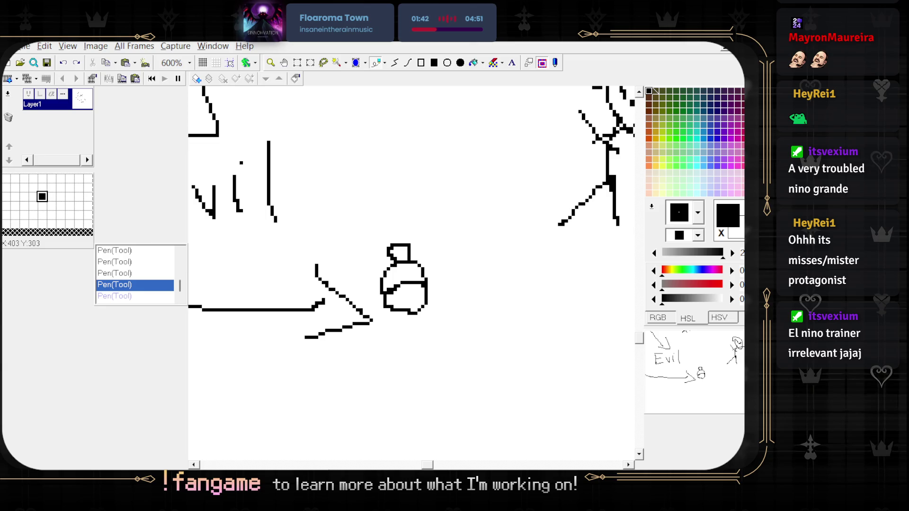
{"action": "left_click_drag", "start_coordinate": [521, 314], "coordinate": [562, 294]}
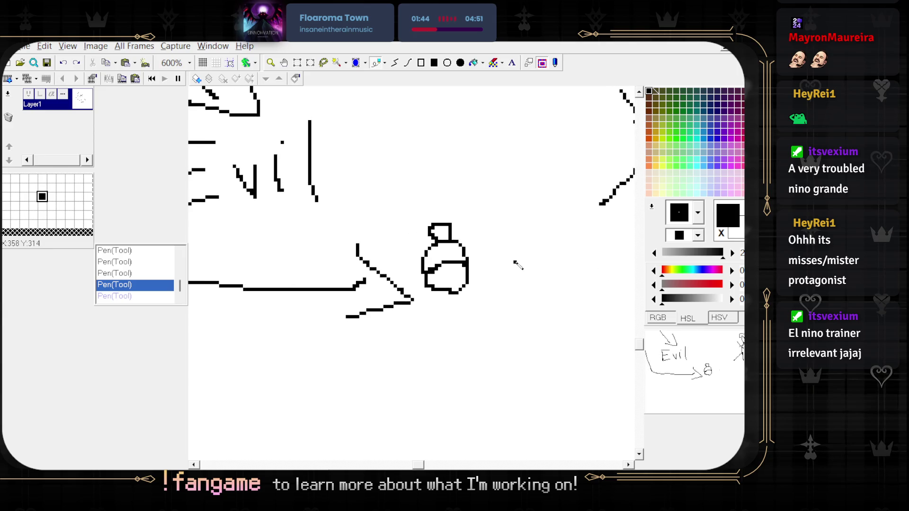
{"action": "scroll", "coordinate": [497, 258], "scroll_direction": "up", "scroll_amount": 1}
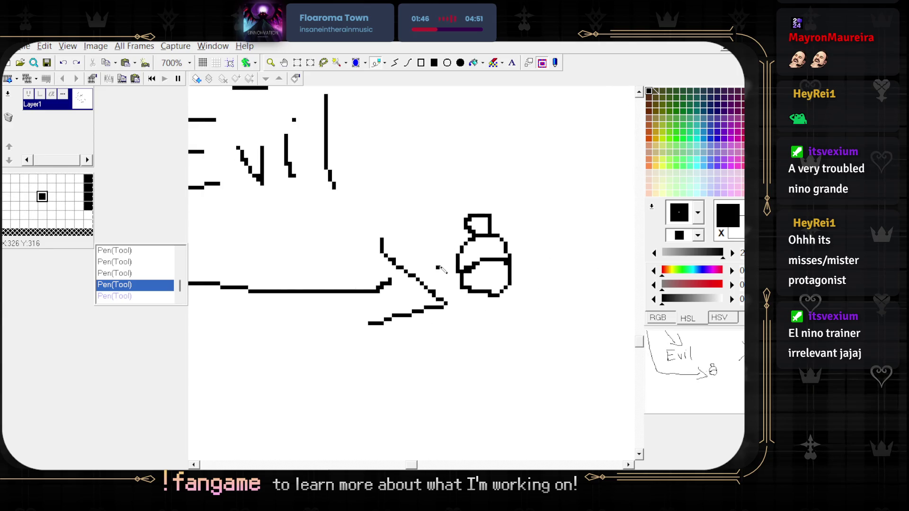
- Retouch the bottle cap with a single pixel and set white as the secondary colour
{"action": "left_click_drag", "start_coordinate": [473, 220], "coordinate": [501, 234]}
{"action": "key", "text": "ctrl+z"}
{"action": "left_click", "coordinate": [490, 226]}
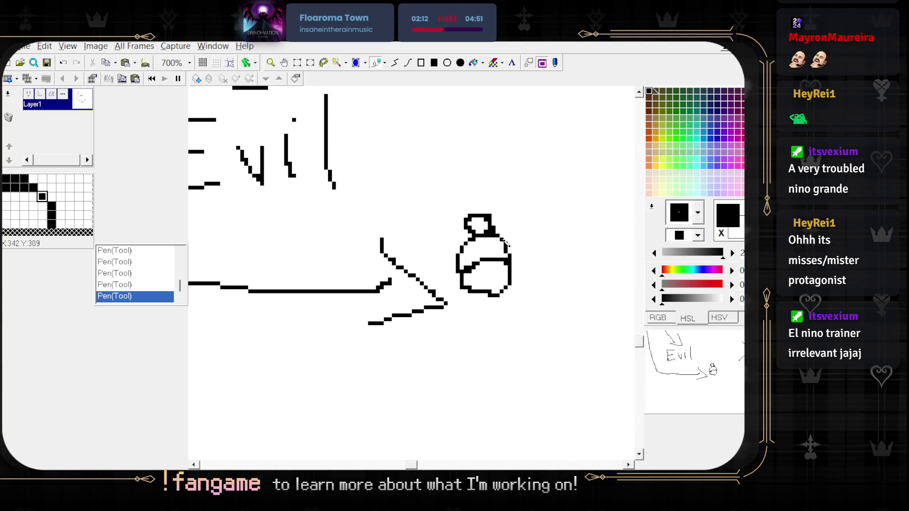
{"action": "right_click", "coordinate": [504, 229]}
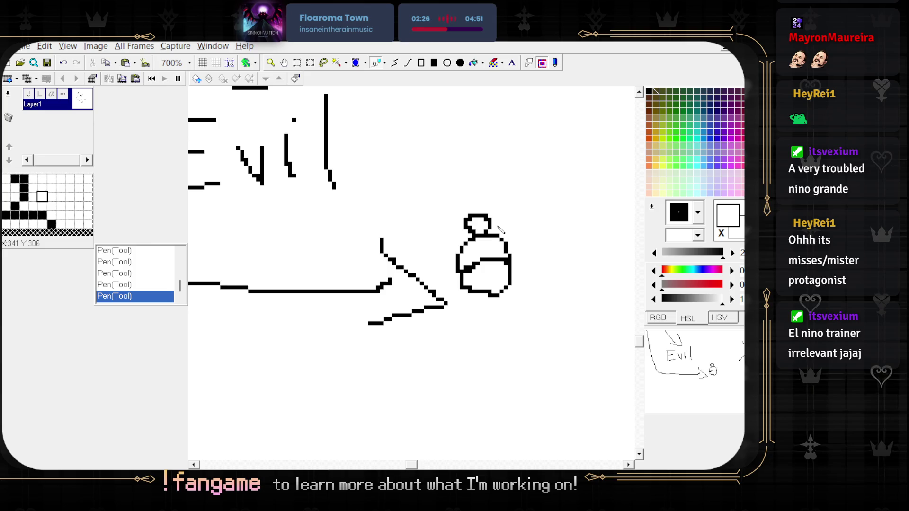
{"action": "scroll", "coordinate": [443, 243], "scroll_direction": "up", "scroll_amount": 5}
- Copy the helmeted stick figure and drop the copy just right of the potion bottle
{"action": "scroll", "coordinate": [521, 265], "scroll_direction": "left", "scroll_amount": 5}
{"action": "scroll", "coordinate": [612, 309], "scroll_direction": "down", "scroll_amount": 3}
{"action": "scroll", "coordinate": [418, 196], "scroll_direction": "up", "scroll_amount": 2}
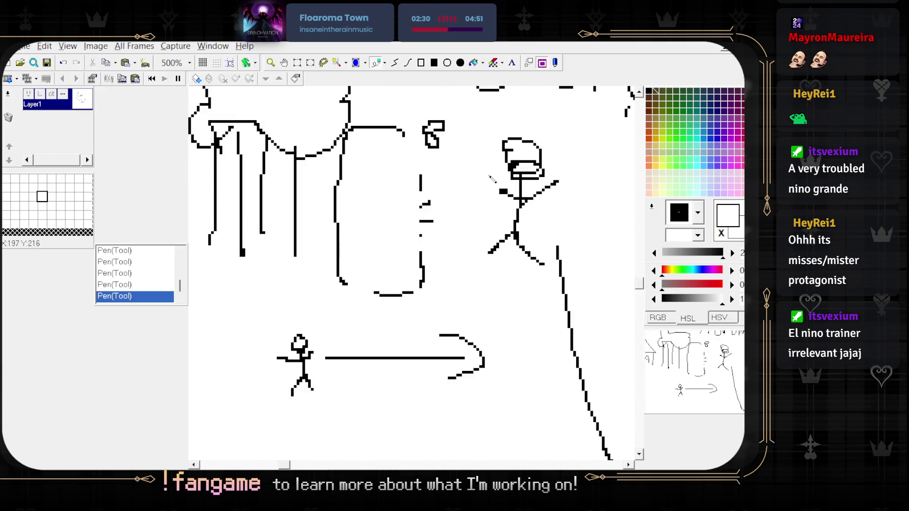
{"action": "left_click_drag", "start_coordinate": [418, 196], "coordinate": [463, 305]}
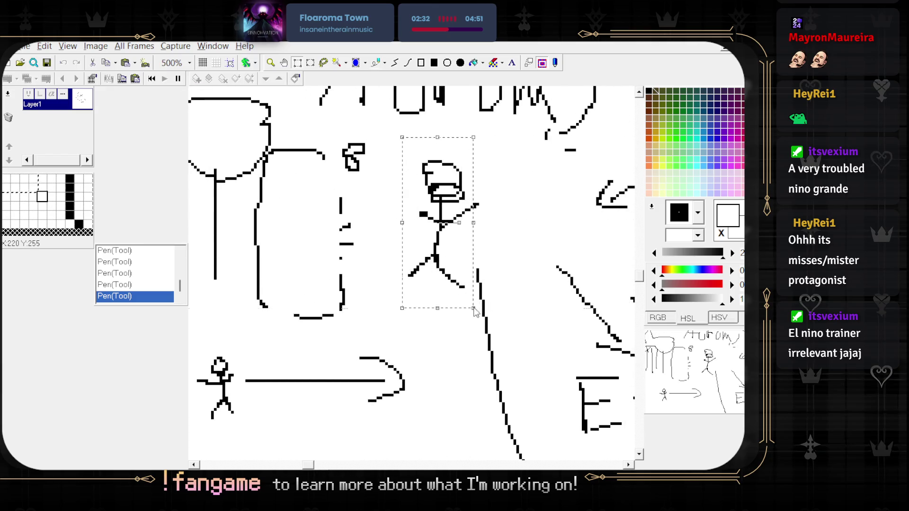
{"action": "key", "text": "ctrl+c"}
{"action": "key", "text": "ctrl+v"}
{"action": "scroll", "coordinate": [336, 214], "scroll_direction": "down", "scroll_amount": 5}
{"action": "scroll", "coordinate": [335, 213], "scroll_direction": "right", "scroll_amount": 5}
{"action": "left_click_drag", "start_coordinate": [317, 217], "coordinate": [380, 268]}
{"action": "left_click", "coordinate": [381, 265]}
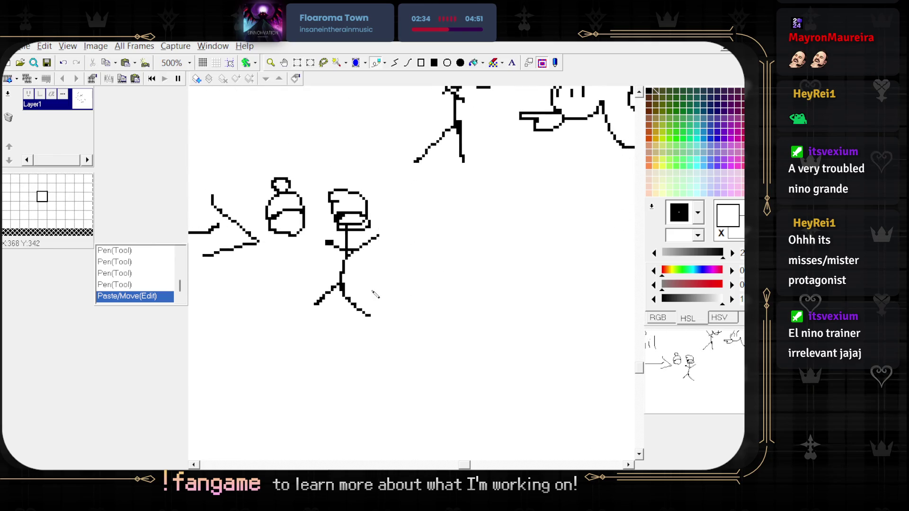
{"action": "scroll", "coordinate": [421, 293], "scroll_direction": "up", "scroll_amount": 2}
{"action": "scroll", "coordinate": [421, 293], "scroll_direction": "left", "scroll_amount": 2}
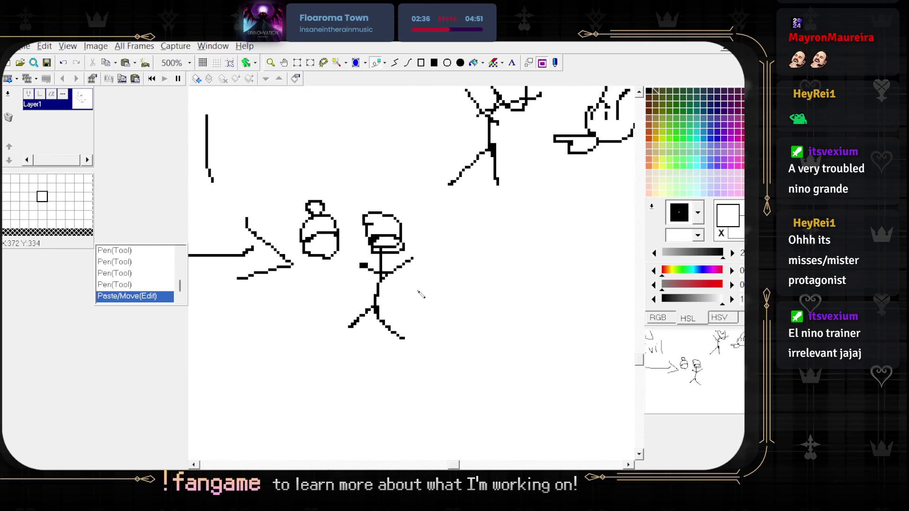
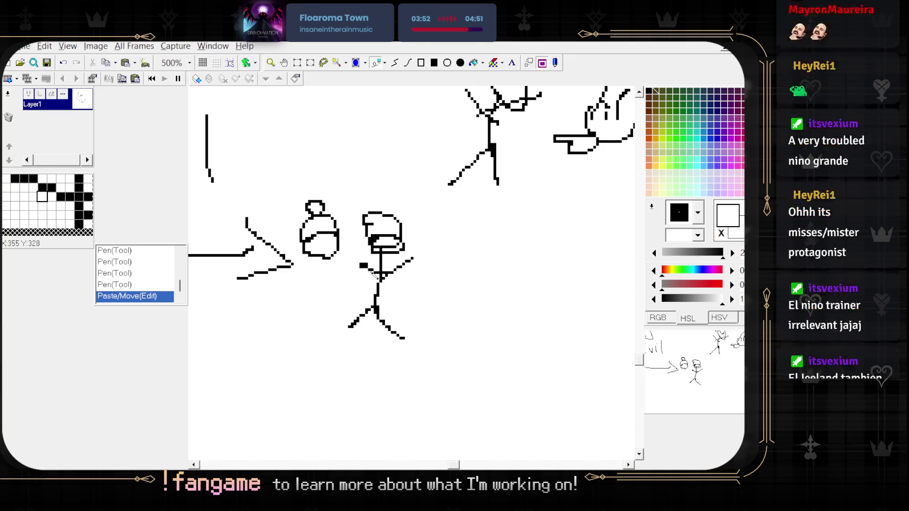
- Select the small swirl-faced creature and move it beside the stick figure
{"action": "scroll", "coordinate": [351, 271], "scroll_direction": "down", "scroll_amount": 1}
{"action": "scroll", "coordinate": [389, 258], "scroll_direction": "up", "scroll_amount": 1}
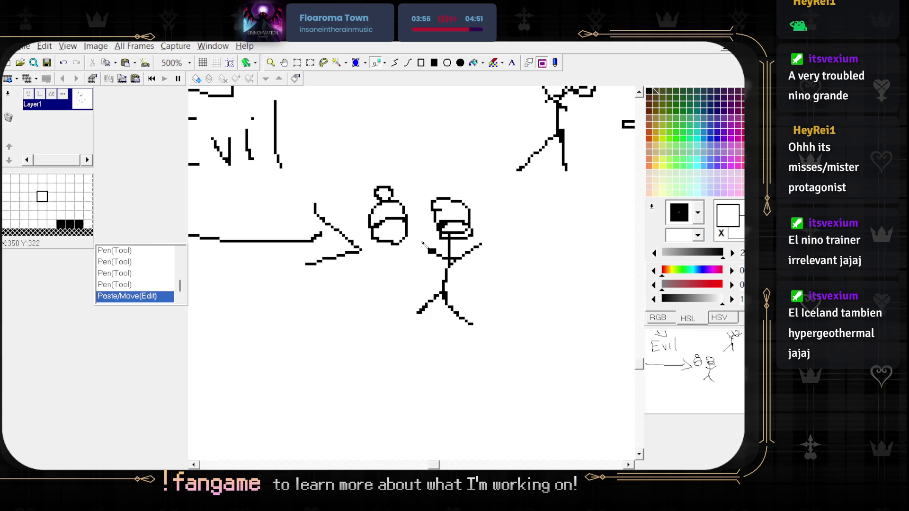
{"action": "left_click_drag", "start_coordinate": [422, 242], "coordinate": [385, 256]}
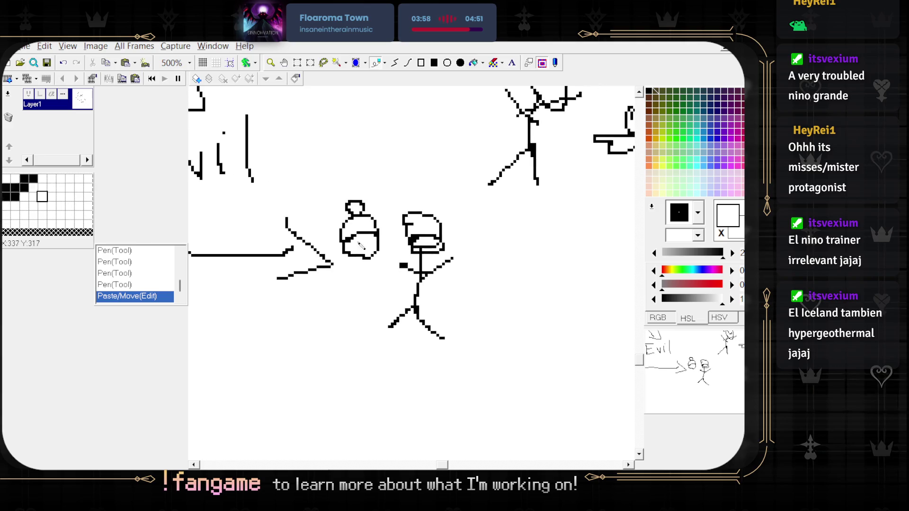
{"action": "scroll", "coordinate": [385, 257], "scroll_direction": "up", "scroll_amount": 10}
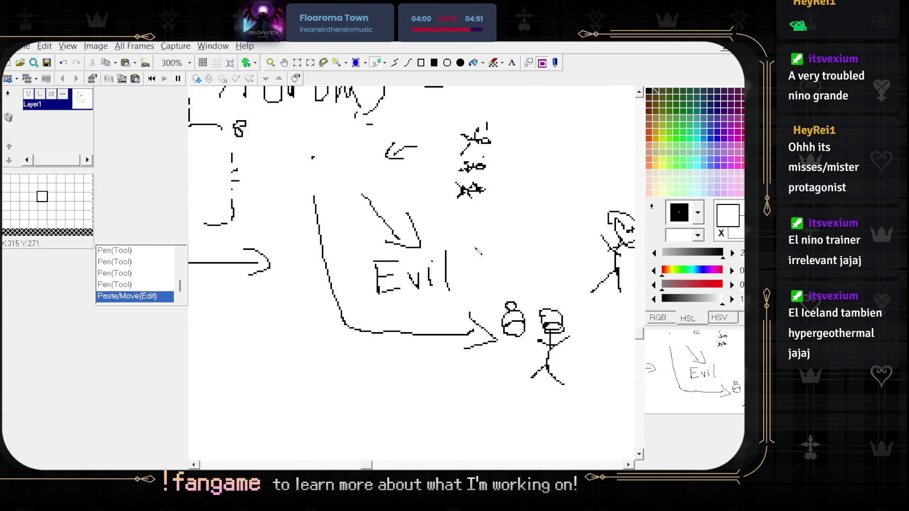
{"action": "mouse_move", "coordinate": [294, 168]}
{"action": "left_mouse_down"}
{"action": "mouse_move", "coordinate": [366, 238]}
{"action": "mouse_move", "coordinate": [213, 156]}
{"action": "mouse_move", "coordinate": [382, 294]}
{"action": "mouse_move", "coordinate": [487, 329]}
{"action": "mouse_move", "coordinate": [406, 363]}
{"action": "mouse_move", "coordinate": [316, 353]}
{"action": "mouse_move", "coordinate": [440, 349]}
{"action": "mouse_move", "coordinate": [455, 340]}
{"action": "left_mouse_up"}
{"action": "key", "text": "p"}
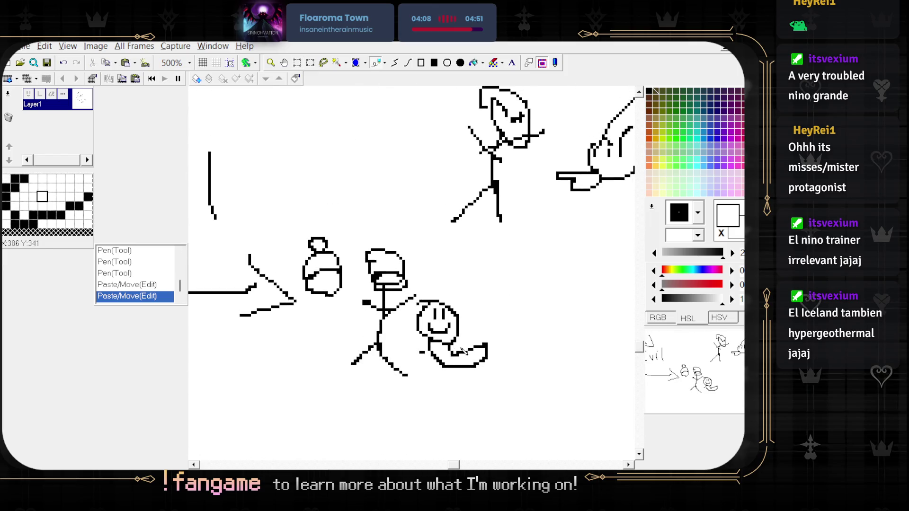
{"action": "scroll", "coordinate": [502, 289], "scroll_direction": "down", "scroll_amount": 1}
{"action": "scroll", "coordinate": [499, 288], "scroll_direction": "up", "scroll_amount": 1}
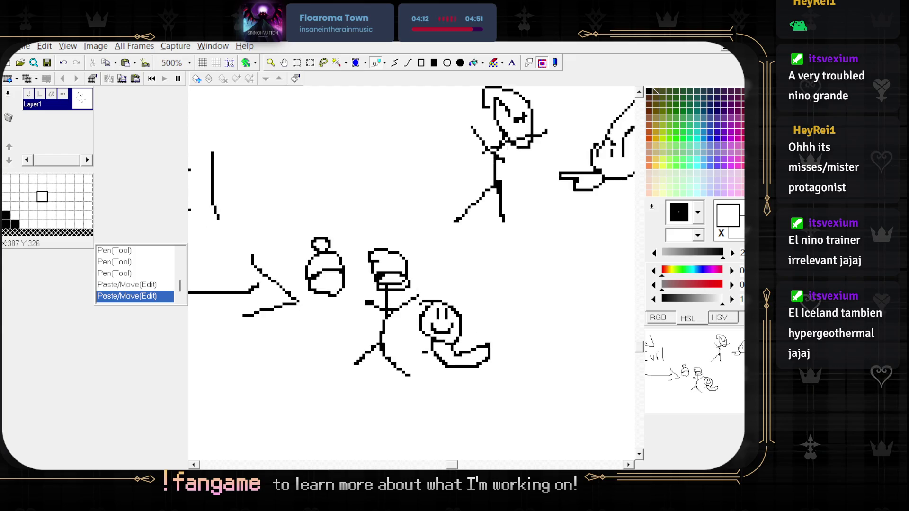
{"action": "left_click_drag", "start_coordinate": [498, 240], "coordinate": [504, 248]}
{"action": "key", "text": "p"}
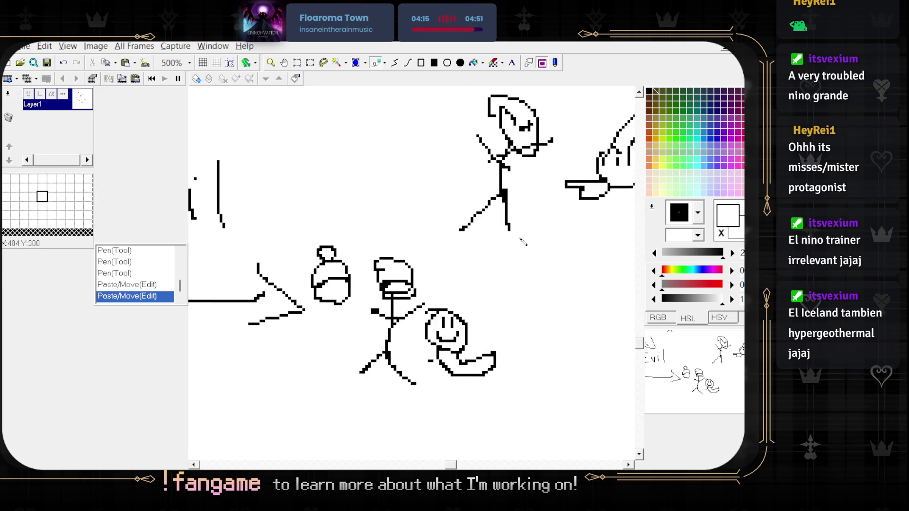
- Rectangle-select the smiling creature again and commit the selection back to the Pen
{"action": "key", "text": "s"}
{"action": "left_click_drag", "start_coordinate": [422, 308], "coordinate": [505, 379]}
{"action": "key", "text": "p"}
{"action": "mouse_move", "coordinate": [423, 306]}
{"action": "left_mouse_down"}
{"action": "mouse_move", "coordinate": [492, 397]}
{"action": "mouse_move", "coordinate": [499, 383]}
{"action": "left_mouse_up"}
{"action": "key", "text": "p"}
- Try trial strokes below the ghost and beside the smiley, undoing each one
{"action": "scroll", "coordinate": [360, 311], "scroll_direction": "down", "scroll_amount": 1}
{"action": "scroll", "coordinate": [413, 347], "scroll_direction": "up", "scroll_amount": 1}
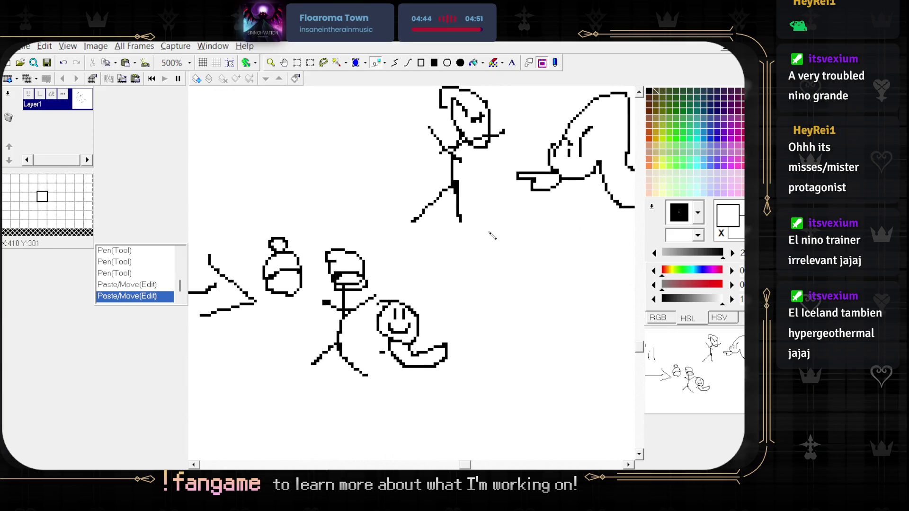
{"action": "left_click_drag", "start_coordinate": [543, 199], "coordinate": [518, 227]}
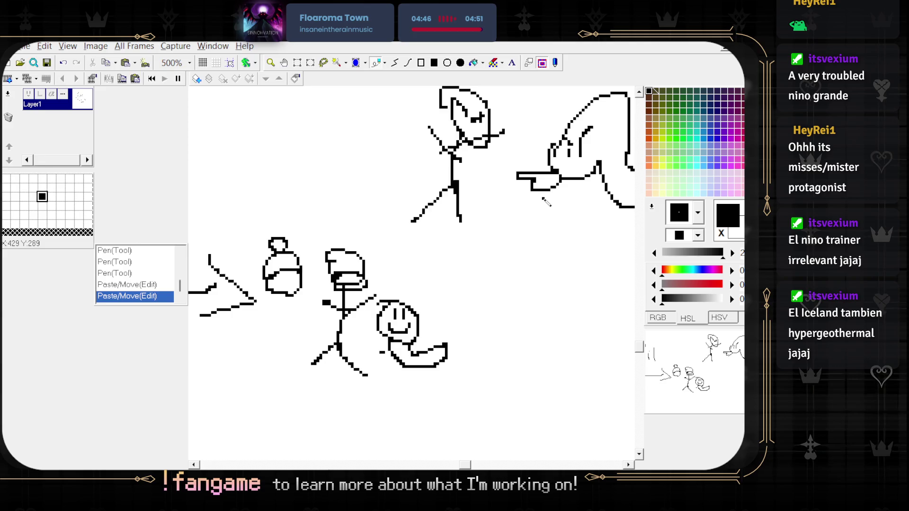
{"action": "key", "text": "ctrl+z"}
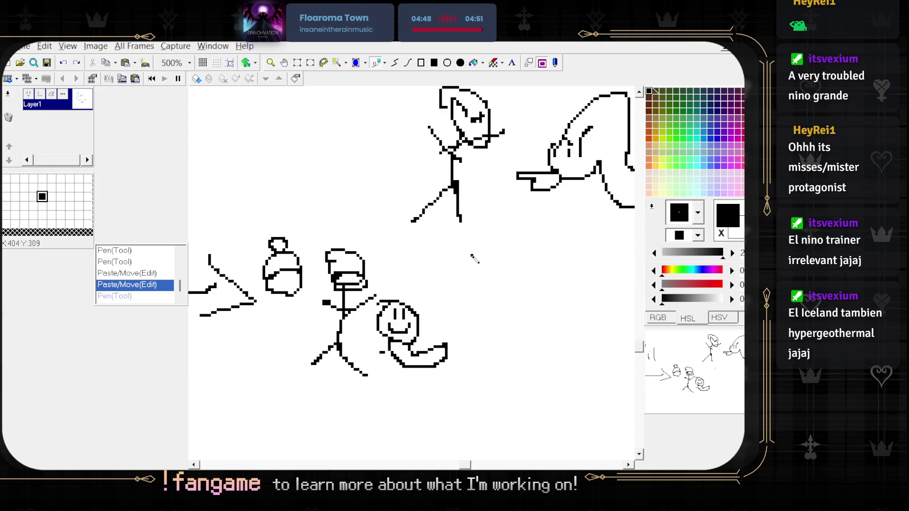
{"action": "left_click_drag", "start_coordinate": [354, 330], "coordinate": [377, 327]}
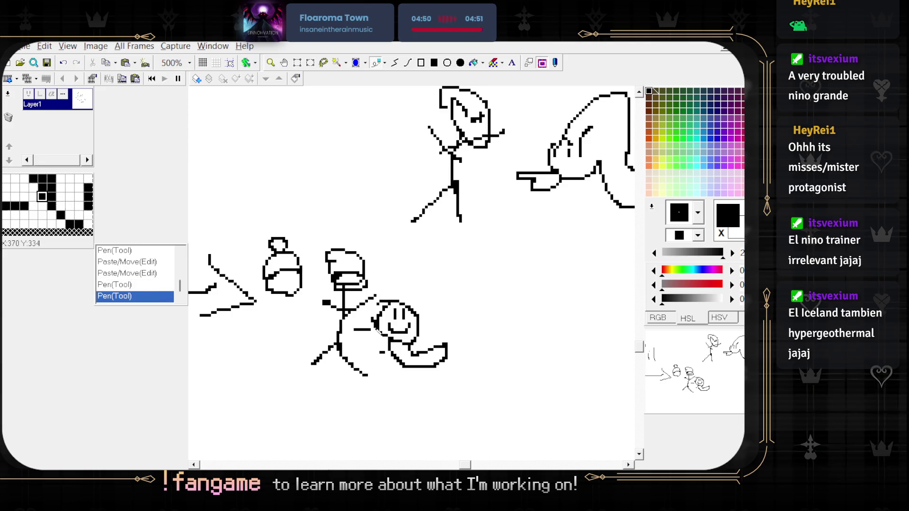
{"action": "key", "text": "ctrl+z"}
{"action": "key", "text": "ctrl+z"}
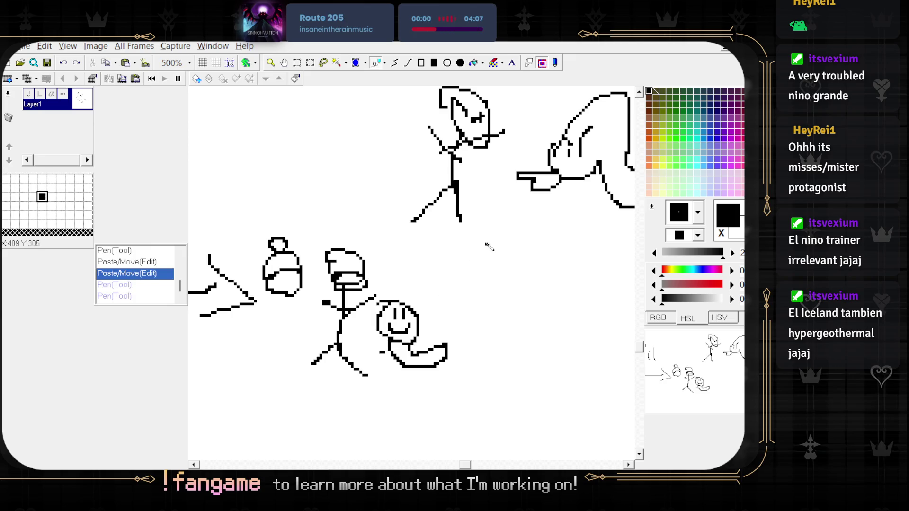
{"action": "scroll", "coordinate": [477, 183], "scroll_direction": "up", "scroll_amount": 3}
{"action": "scroll", "coordinate": [478, 184], "scroll_direction": "right", "scroll_amount": 3}
{"action": "left_click", "coordinate": [477, 184]}
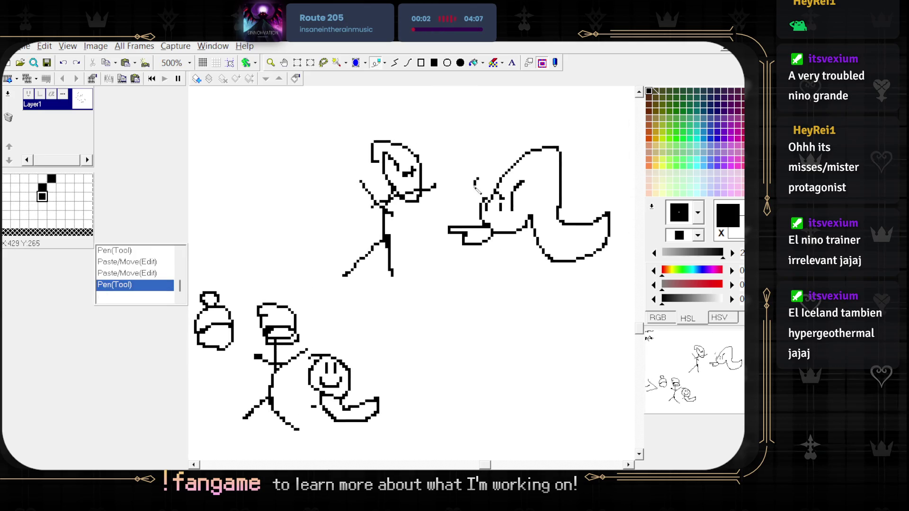
{"action": "left_click", "coordinate": [493, 254], "text": "shift"}
{"action": "key", "text": "ctrl+z"}
- Draw the curved arrow shaft below the ghost with an arrowhead aimed at the smiling creature
{"action": "left_click_drag", "start_coordinate": [479, 264], "coordinate": [460, 303]}
{"action": "left_click_drag", "start_coordinate": [383, 359], "coordinate": [427, 379]}
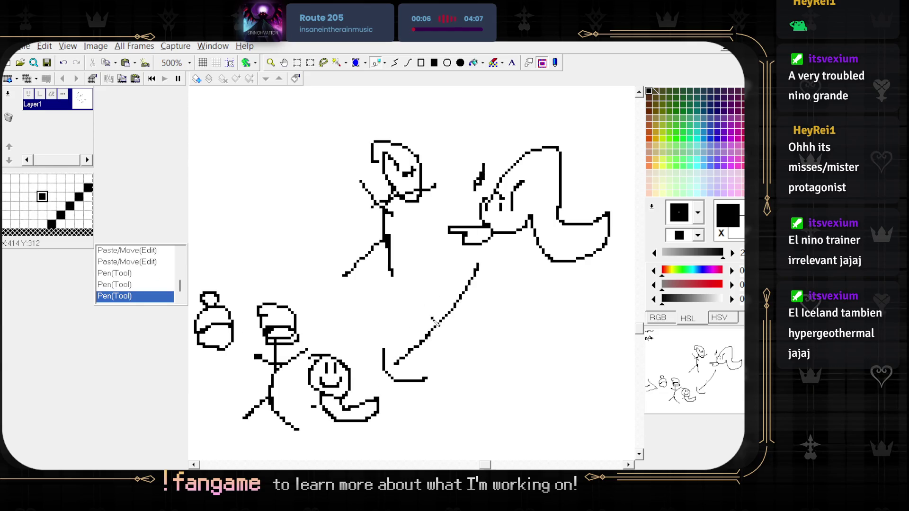
{"action": "scroll", "coordinate": [421, 369], "scroll_direction": "down", "scroll_amount": 2}
{"action": "scroll", "coordinate": [420, 369], "scroll_direction": "up", "scroll_amount": 2}
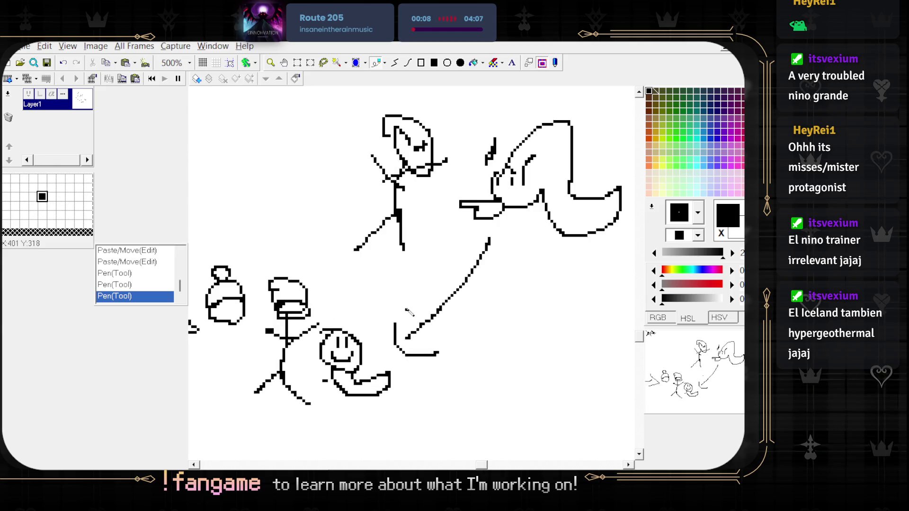
{"action": "scroll", "coordinate": [412, 307], "scroll_direction": "up", "scroll_amount": 3}
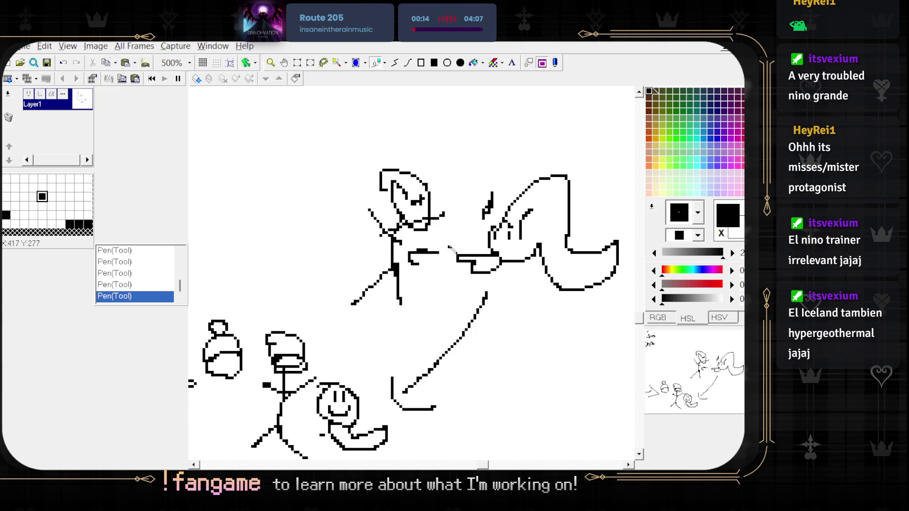
{"action": "key", "text": "ctrl+z"}
{"action": "key", "text": "ctrl+z"}
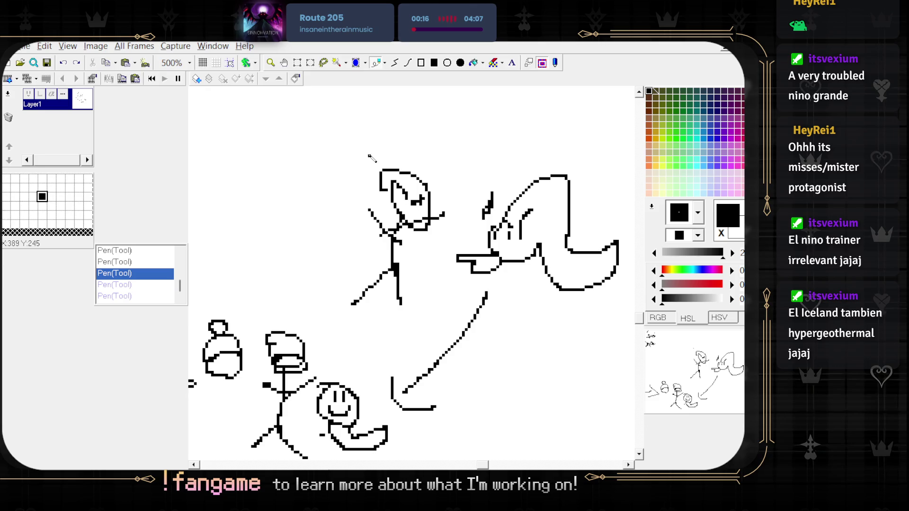
- Draw a large arc over the ghost and figure, ending in a hooked tip
{"action": "scroll", "coordinate": [371, 157], "scroll_direction": "up", "scroll_amount": 1}
{"action": "scroll", "coordinate": [371, 158], "scroll_direction": "left", "scroll_amount": 1}
{"action": "left_click_drag", "start_coordinate": [407, 175], "coordinate": [445, 213]}
{"action": "key", "text": "ctrl+z"}
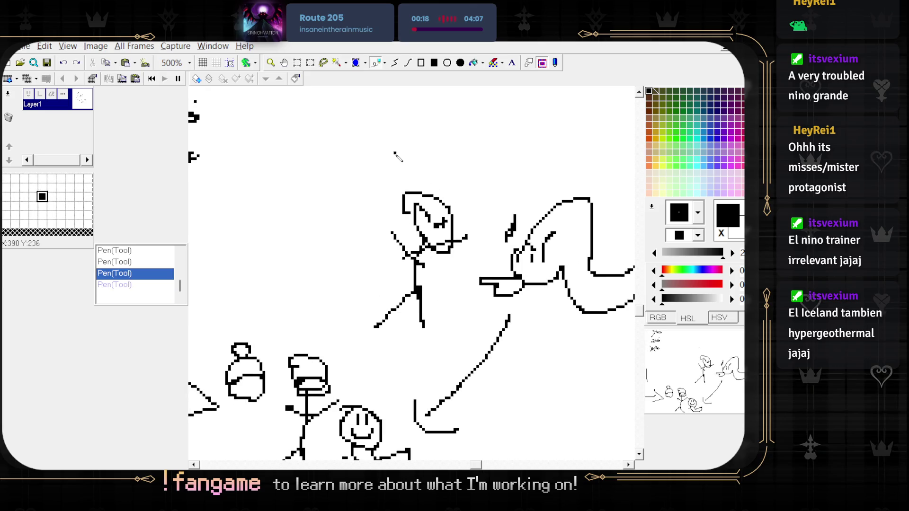
{"action": "mouse_move", "coordinate": [445, 185]}
{"action": "left_mouse_down"}
{"action": "mouse_move", "coordinate": [526, 175]}
{"action": "mouse_move", "coordinate": [515, 193]}
{"action": "left_mouse_up"}
{"action": "mouse_move", "coordinate": [545, 163]}
{"action": "left_mouse_down"}
{"action": "mouse_move", "coordinate": [550, 183]}
{"action": "mouse_move", "coordinate": [531, 194]}
{"action": "mouse_move", "coordinate": [529, 232]}
{"action": "mouse_move", "coordinate": [488, 247]}
{"action": "mouse_move", "coordinate": [474, 243]}
{"action": "mouse_move", "coordinate": [471, 223]}
{"action": "mouse_move", "coordinate": [496, 219]}
{"action": "left_mouse_up"}
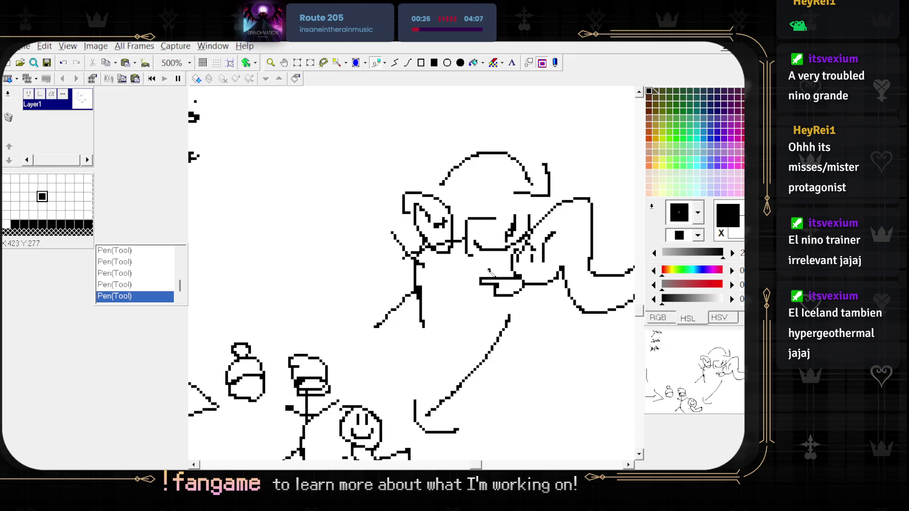
{"action": "scroll", "coordinate": [490, 272], "scroll_direction": "down", "scroll_amount": 2}
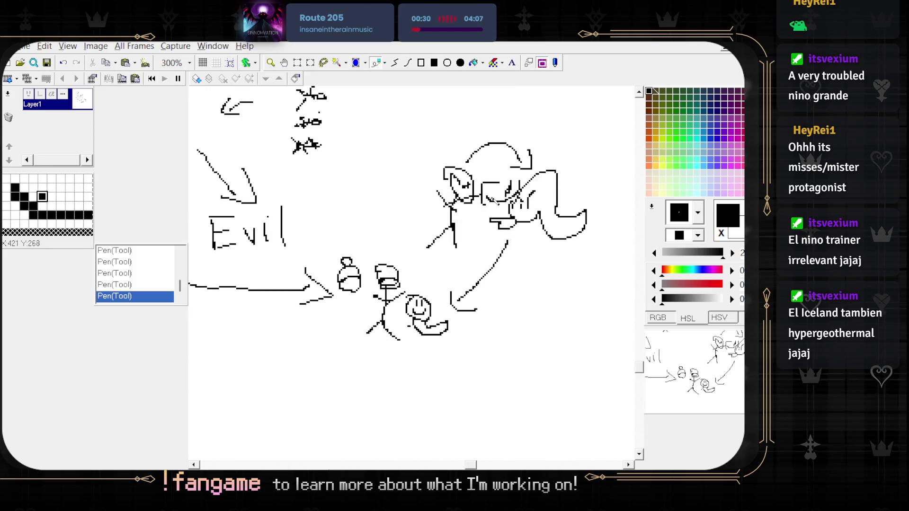
- Try a circle around the smiley and an outline around the three glyphs, undoing both
{"action": "scroll", "coordinate": [454, 283], "scroll_direction": "up", "scroll_amount": 3}
{"action": "left_click_drag", "start_coordinate": [362, 277], "coordinate": [353, 333]}
{"action": "key", "text": "ctrl+z"}
{"action": "scroll", "coordinate": [362, 346], "scroll_direction": "down", "scroll_amount": 1}
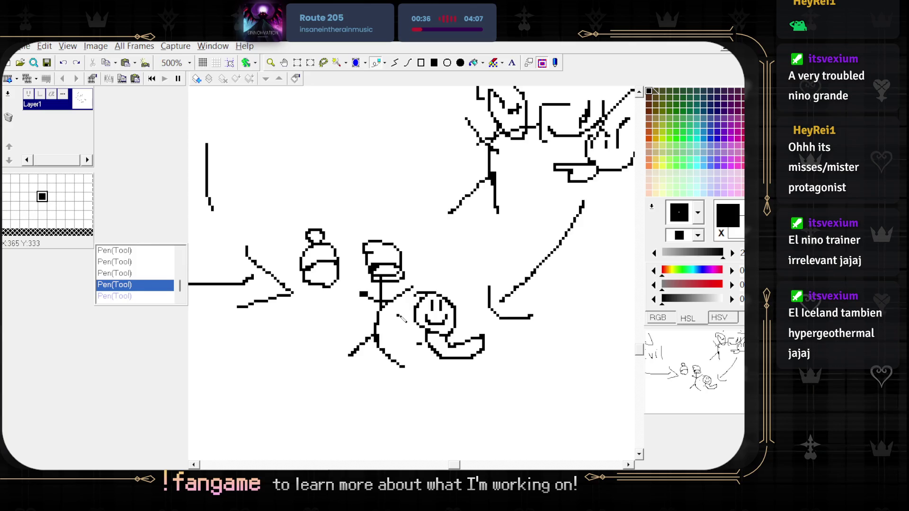
{"action": "scroll", "coordinate": [400, 317], "scroll_direction": "down", "scroll_amount": 3}
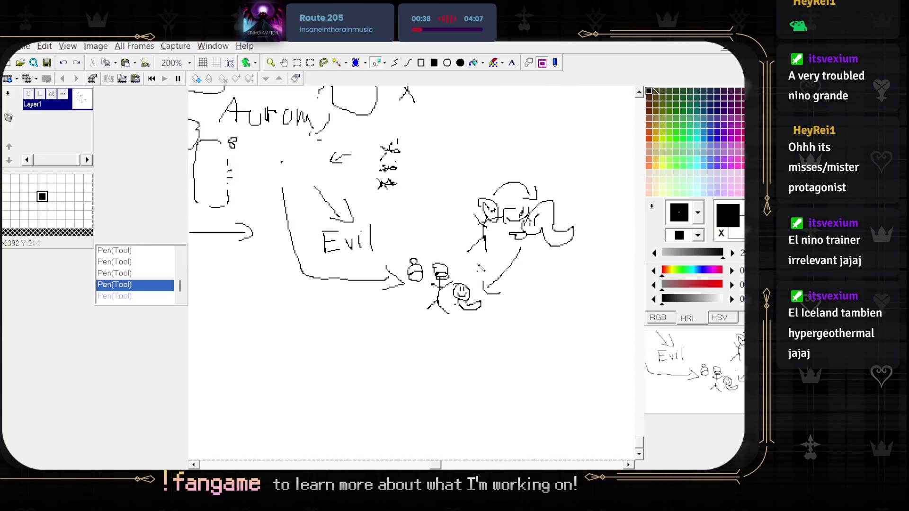
{"action": "scroll", "coordinate": [495, 426], "scroll_direction": "up", "scroll_amount": 3}
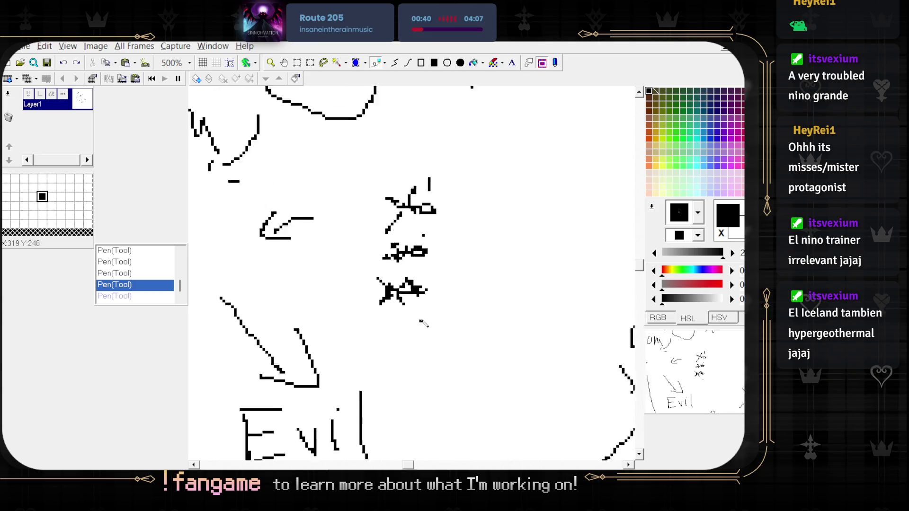
{"action": "mouse_move", "coordinate": [395, 348]}
{"action": "left_mouse_down"}
{"action": "mouse_move", "coordinate": [495, 386]}
{"action": "mouse_move", "coordinate": [389, 317]}
{"action": "left_mouse_up"}
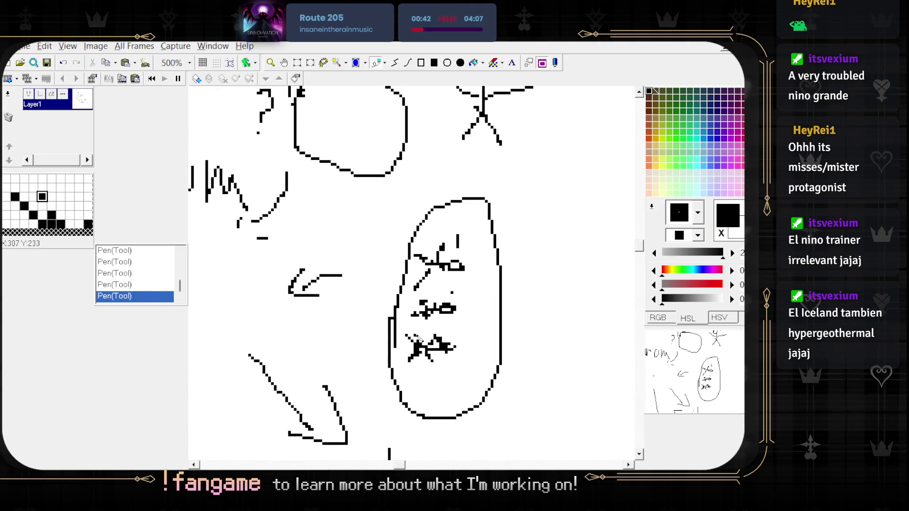
{"action": "scroll", "coordinate": [415, 337], "scroll_direction": "down", "scroll_amount": 2}
{"action": "key", "text": "ctrl+z"}
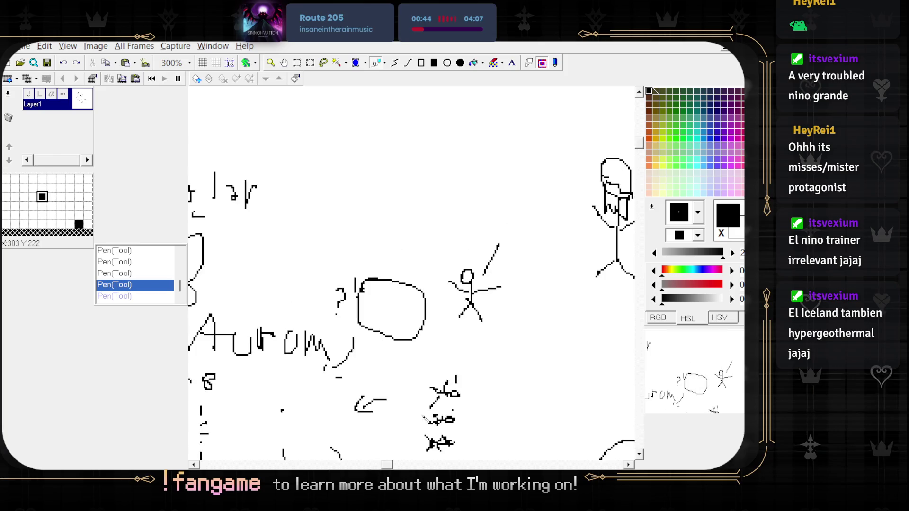
- Draw a face outline around the glyphs twice, undoing each attempt
{"action": "mouse_move", "coordinate": [426, 332]}
{"action": "left_mouse_down"}
{"action": "mouse_move", "coordinate": [398, 332]}
{"action": "mouse_move", "coordinate": [375, 281]}
{"action": "mouse_move", "coordinate": [436, 273]}
{"action": "mouse_move", "coordinate": [436, 295]}
{"action": "mouse_move", "coordinate": [438, 260]}
{"action": "left_mouse_up"}
{"action": "left_click_drag", "start_coordinate": [466, 324], "coordinate": [406, 293]}
{"action": "scroll", "coordinate": [469, 252], "scroll_direction": "up", "scroll_amount": 2}
{"action": "left_click_drag", "start_coordinate": [469, 284], "coordinate": [477, 258]}
{"action": "mouse_move", "coordinate": [426, 223]}
{"action": "left_mouse_down"}
{"action": "mouse_move", "coordinate": [441, 219]}
{"action": "mouse_move", "coordinate": [490, 367]}
{"action": "mouse_move", "coordinate": [410, 318]}
{"action": "left_mouse_up"}
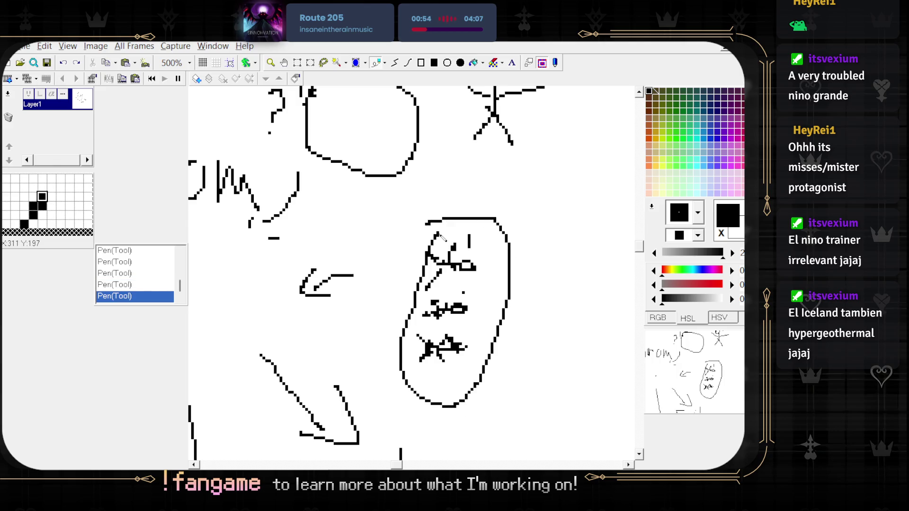
{"action": "key", "text": "ctrl+z"}
{"action": "scroll", "coordinate": [440, 234], "scroll_direction": "down", "scroll_amount": 3}
{"action": "scroll", "coordinate": [351, 371], "scroll_direction": "up", "scroll_amount": 1}
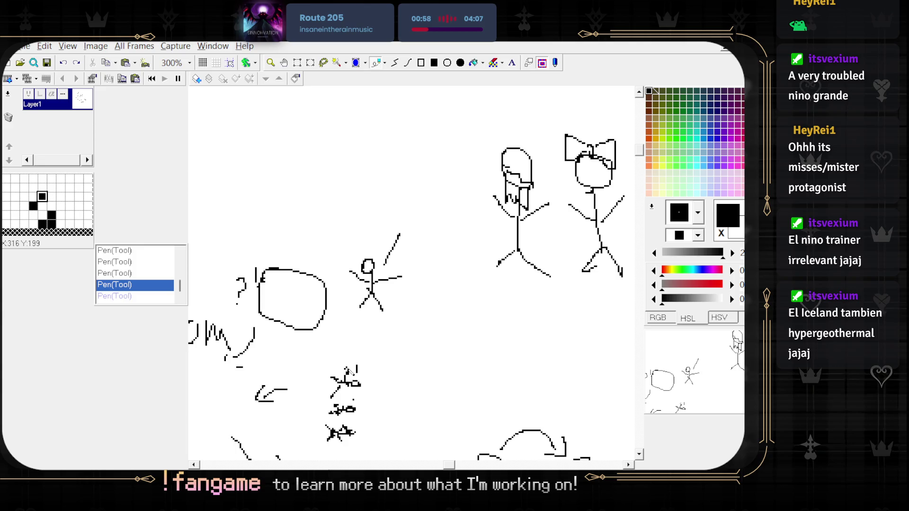
{"action": "scroll", "coordinate": [442, 322], "scroll_direction": "down", "scroll_amount": 3}
{"action": "scroll", "coordinate": [442, 322], "scroll_direction": "left", "scroll_amount": 3}
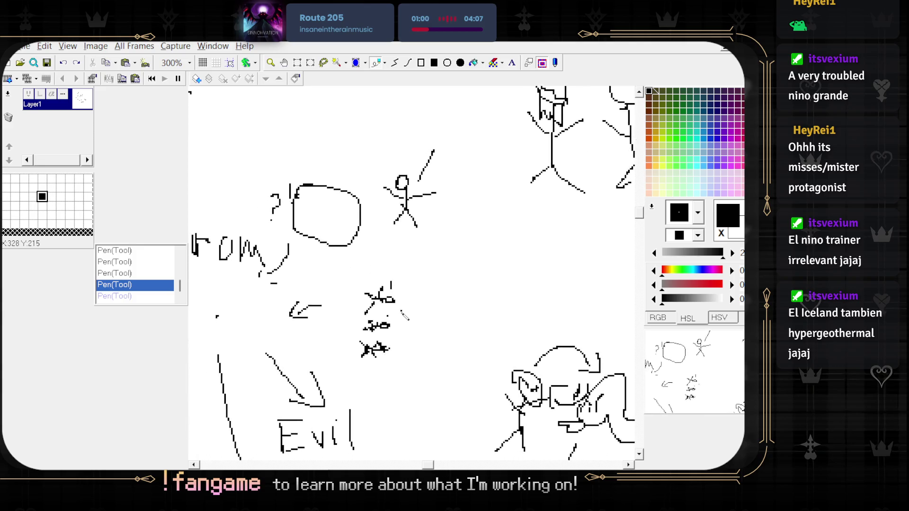
{"action": "scroll", "coordinate": [440, 323], "scroll_direction": "up", "scroll_amount": 1}
{"action": "mouse_move", "coordinate": [496, 276]}
{"action": "left_mouse_down"}
{"action": "mouse_move", "coordinate": [502, 341]}
{"action": "mouse_move", "coordinate": [419, 378]}
{"action": "left_mouse_up"}
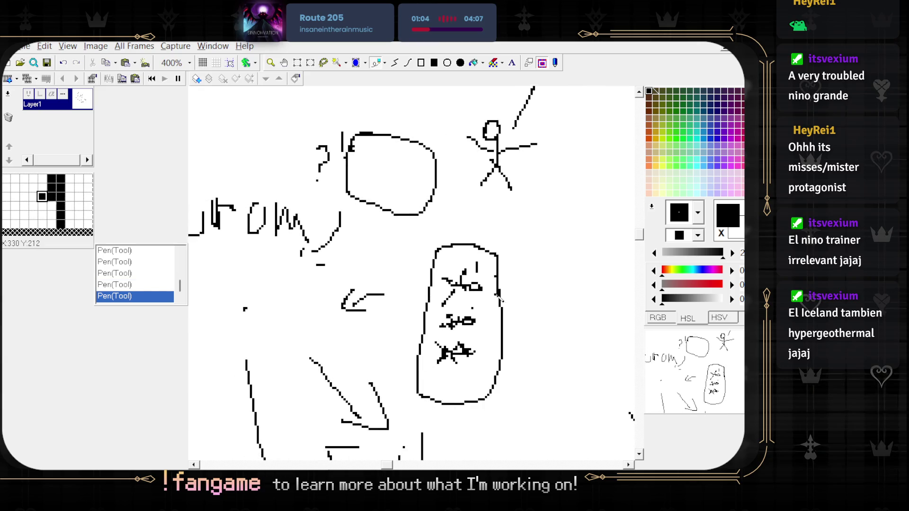
{"action": "key", "text": "ctrl+z"}
- Draw another face outline and a box around the three small figures, then undo them
{"action": "scroll", "coordinate": [475, 302], "scroll_direction": "down", "scroll_amount": 1}
{"action": "scroll", "coordinate": [475, 301], "scroll_direction": "down", "scroll_amount": 1}
{"action": "scroll", "coordinate": [474, 301], "scroll_direction": "up", "scroll_amount": 2}
{"action": "mouse_move", "coordinate": [497, 256]}
{"action": "left_mouse_down"}
{"action": "mouse_move", "coordinate": [469, 376]}
{"action": "mouse_move", "coordinate": [425, 229]}
{"action": "mouse_move", "coordinate": [496, 256]}
{"action": "left_mouse_up"}
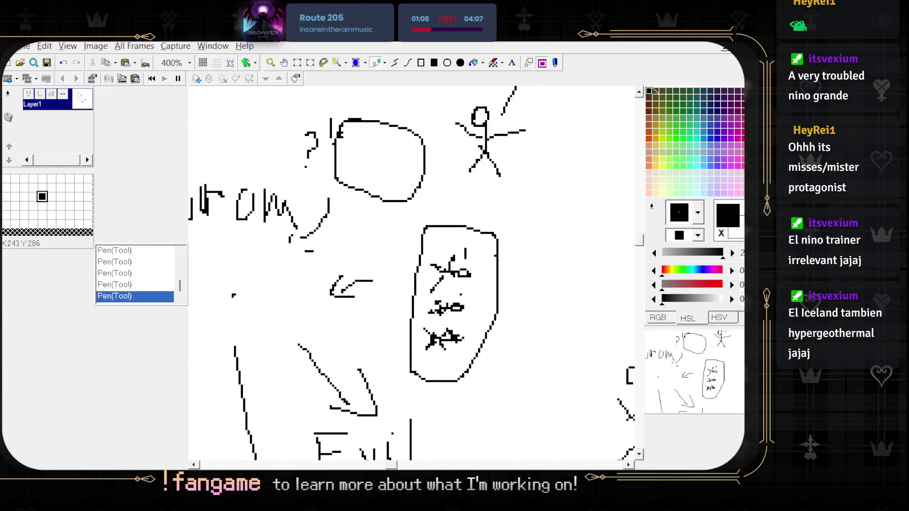
{"action": "key", "text": "ctrl+z"}
{"action": "mouse_move", "coordinate": [488, 348]}
{"action": "left_mouse_down"}
{"action": "mouse_move", "coordinate": [429, 374]}
{"action": "mouse_move", "coordinate": [428, 232]}
{"action": "mouse_move", "coordinate": [490, 348]}
{"action": "left_mouse_up"}
{"action": "scroll", "coordinate": [525, 323], "scroll_direction": "down", "scroll_amount": 1}
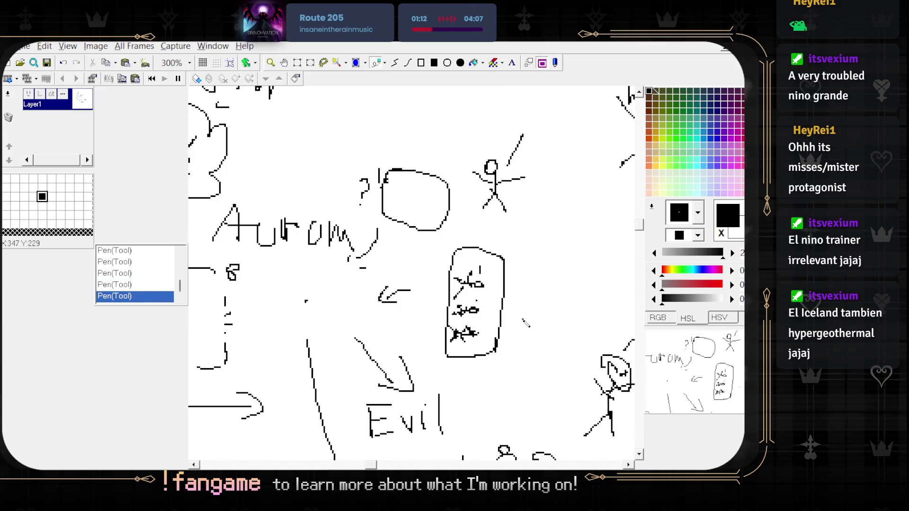
{"action": "scroll", "coordinate": [582, 394], "scroll_direction": "down", "scroll_amount": 3}
{"action": "scroll", "coordinate": [582, 393], "scroll_direction": "right", "scroll_amount": 3}
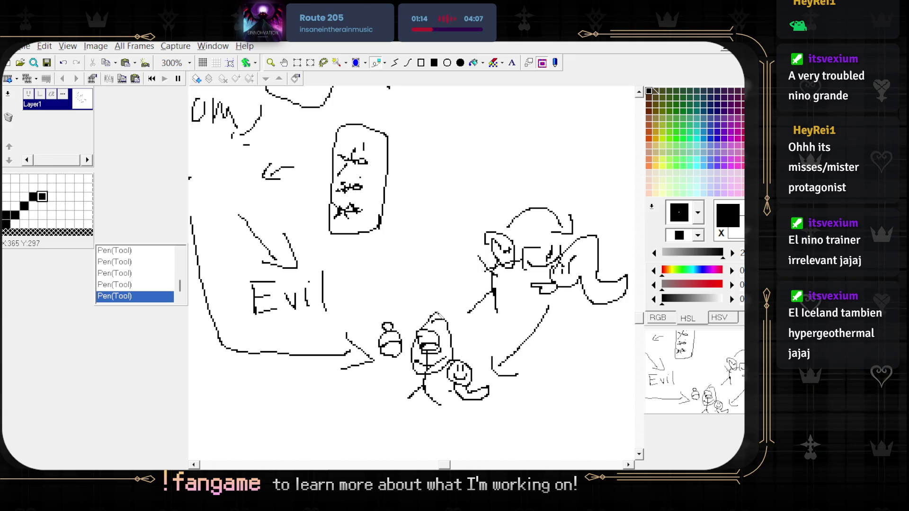
{"action": "key", "text": "ctrl+z"}
{"action": "key", "text": "ctrl+z"}
- Scroll the view around the drawing to the right and up
{"action": "scroll", "coordinate": [454, 301], "scroll_direction": "right", "scroll_amount": 3}
{"action": "scroll", "coordinate": [454, 301], "scroll_direction": "up", "scroll_amount": 1}
{"action": "scroll", "coordinate": [455, 301], "scroll_direction": "down", "scroll_amount": 1}
{"action": "scroll", "coordinate": [500, 387], "scroll_direction": "down", "scroll_amount": 5}
{"action": "scroll", "coordinate": [500, 386], "scroll_direction": "up", "scroll_amount": 4}
{"action": "scroll", "coordinate": [468, 332], "scroll_direction": "right", "scroll_amount": 3}
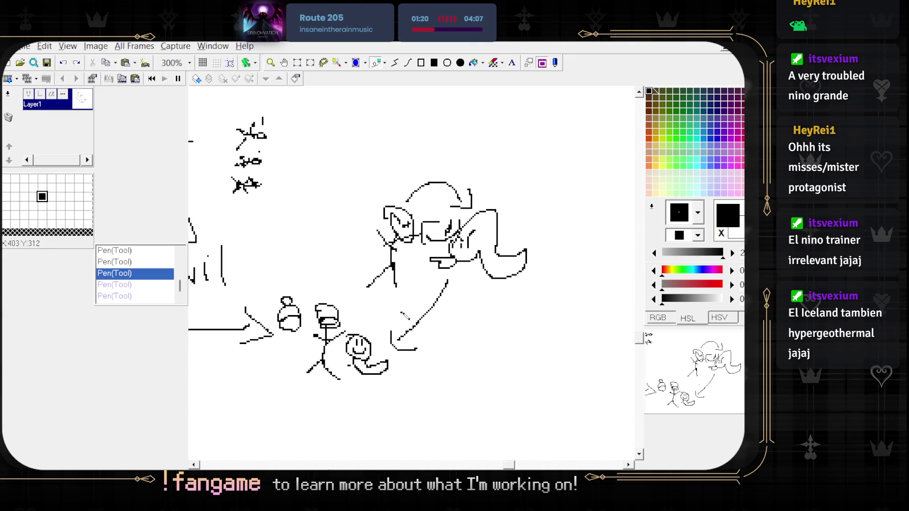
{"action": "scroll", "coordinate": [388, 331], "scroll_direction": "up", "scroll_amount": 1}
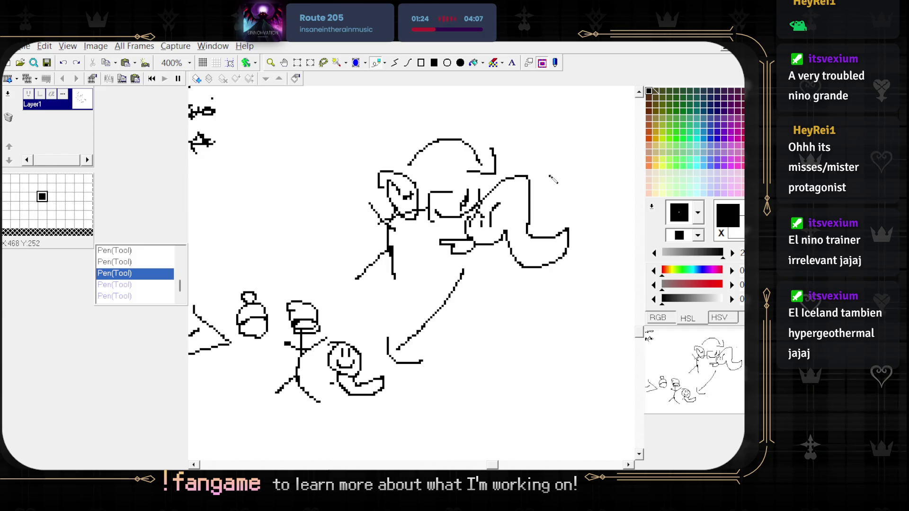
{"action": "scroll", "coordinate": [553, 179], "scroll_direction": "right", "scroll_amount": 5}
{"action": "scroll", "coordinate": [553, 179], "scroll_direction": "up", "scroll_amount": 1}
{"action": "scroll", "coordinate": [615, 220], "scroll_direction": "left", "scroll_amount": 3}
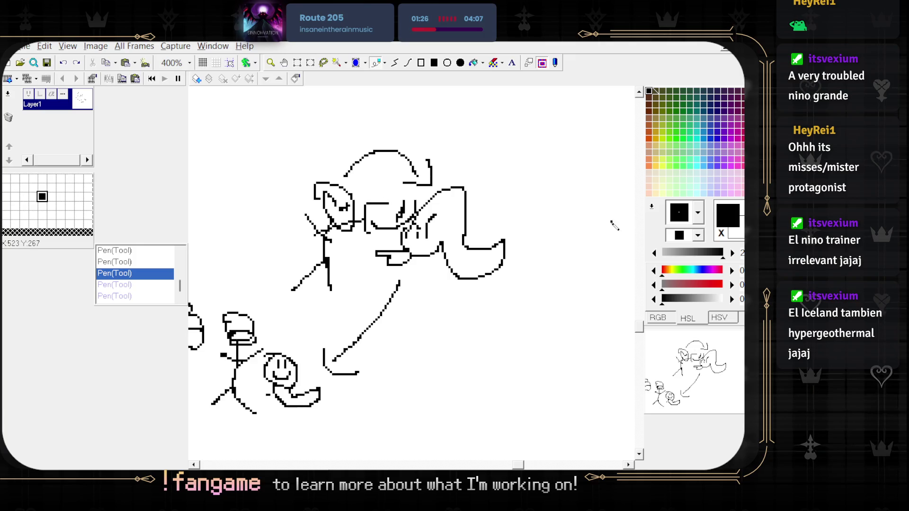
- Draw a box to the right of the ghostly creature
{"action": "scroll", "coordinate": [623, 223], "scroll_direction": "right", "scroll_amount": 3}
{"action": "scroll", "coordinate": [623, 224], "scroll_direction": "up", "scroll_amount": 1}
{"action": "mouse_move", "coordinate": [449, 198]}
{"action": "left_mouse_down"}
{"action": "mouse_move", "coordinate": [526, 291]}
{"action": "mouse_move", "coordinate": [475, 177]}
{"action": "mouse_move", "coordinate": [453, 230]}
{"action": "mouse_move", "coordinate": [530, 214]}
{"action": "left_mouse_up"}
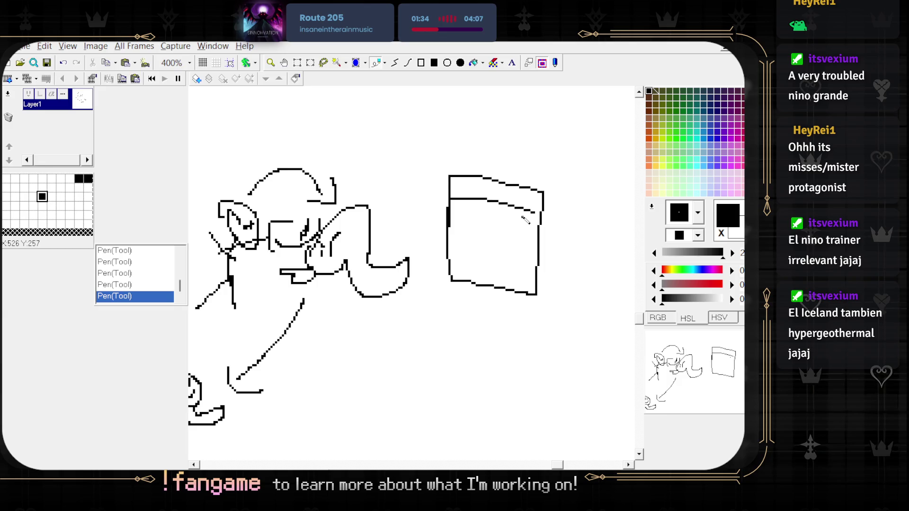
{"action": "scroll", "coordinate": [519, 223], "scroll_direction": "down", "scroll_amount": 1}
{"action": "scroll", "coordinate": [503, 256], "scroll_direction": "up", "scroll_amount": 2}
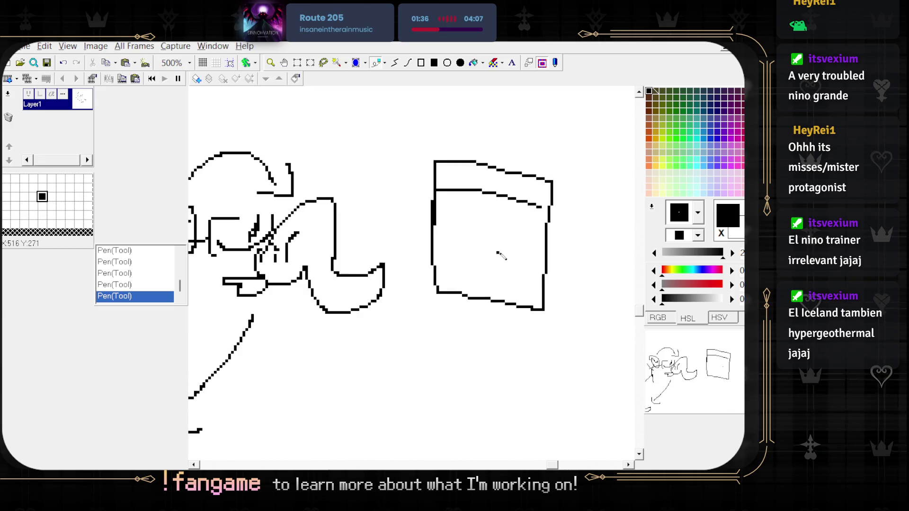
- Try a circle inside the box, undo it, and recentre the view on creature and box
{"action": "mouse_move", "coordinate": [514, 238]}
{"action": "left_mouse_down"}
{"action": "mouse_move", "coordinate": [480, 218]}
{"action": "mouse_move", "coordinate": [473, 255]}
{"action": "mouse_move", "coordinate": [488, 203]}
{"action": "mouse_move", "coordinate": [473, 251]}
{"action": "mouse_move", "coordinate": [492, 211]}
{"action": "left_mouse_up"}
{"action": "key", "text": "ctrl+z"}
{"action": "key", "text": "ctrl+z"}
{"action": "scroll", "coordinate": [506, 261], "scroll_direction": "down", "scroll_amount": 4}
{"action": "scroll", "coordinate": [510, 267], "scroll_direction": "up", "scroll_amount": 3}
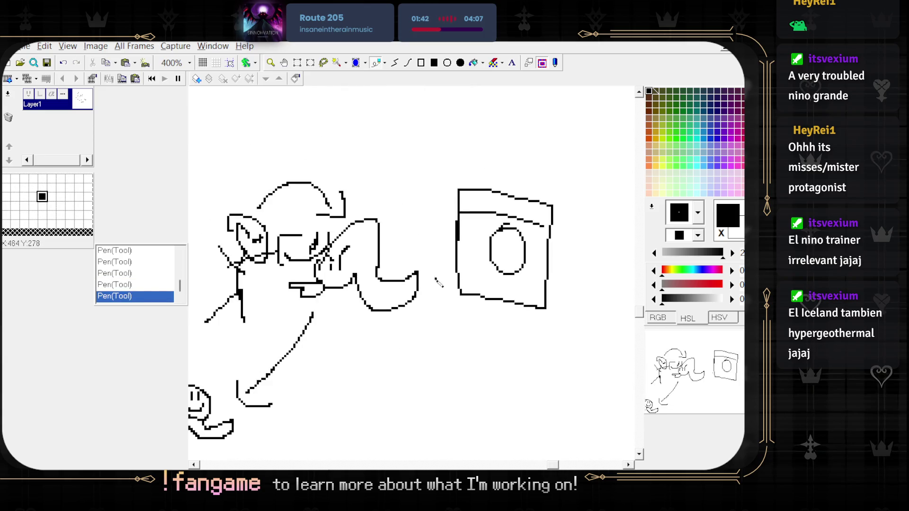
{"action": "mouse_move", "coordinate": [386, 236]}
{"action": "left_mouse_down"}
{"action": "mouse_move", "coordinate": [440, 222]}
{"action": "mouse_move", "coordinate": [463, 230]}
{"action": "left_mouse_up"}
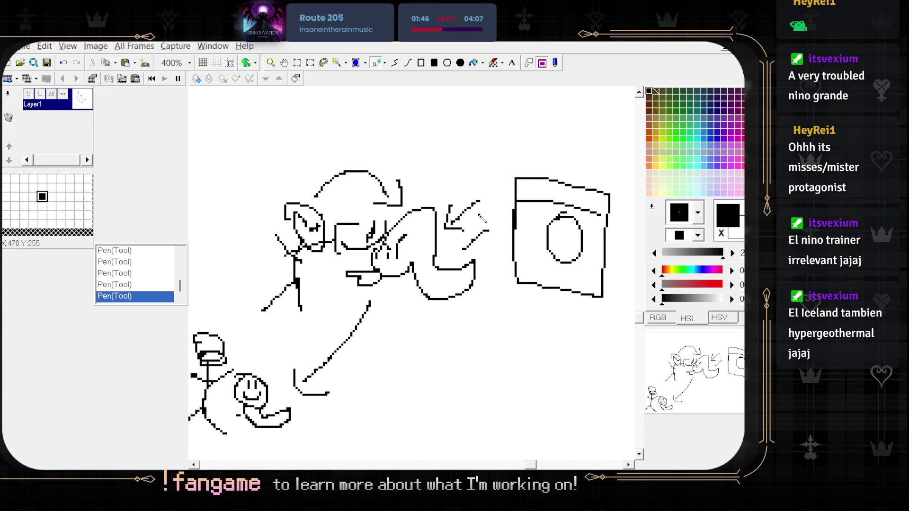
{"action": "scroll", "coordinate": [521, 293], "scroll_direction": "down", "scroll_amount": 2}
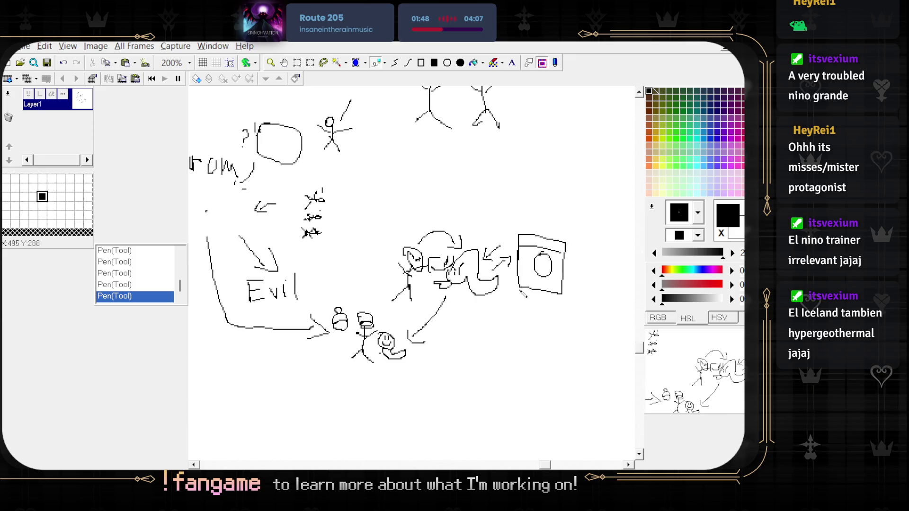
- Draw a long curve sweeping down-left from the box's base
{"action": "scroll", "coordinate": [540, 281], "scroll_direction": "up", "scroll_amount": 1}
{"action": "left_click_drag", "start_coordinate": [558, 263], "coordinate": [483, 409]}
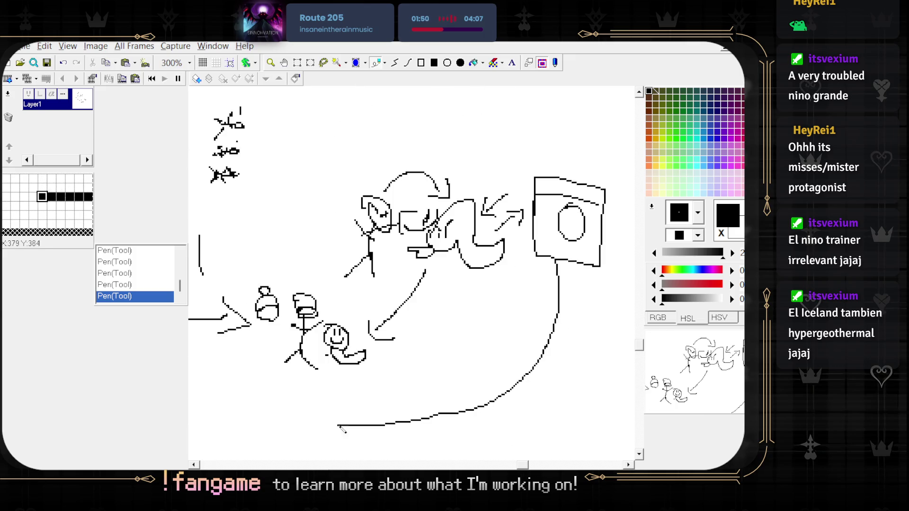
{"action": "mouse_move", "coordinate": [490, 282]}
{"action": "left_mouse_down"}
{"action": "mouse_move", "coordinate": [498, 285]}
{"action": "mouse_move", "coordinate": [493, 266]}
{"action": "left_mouse_up"}
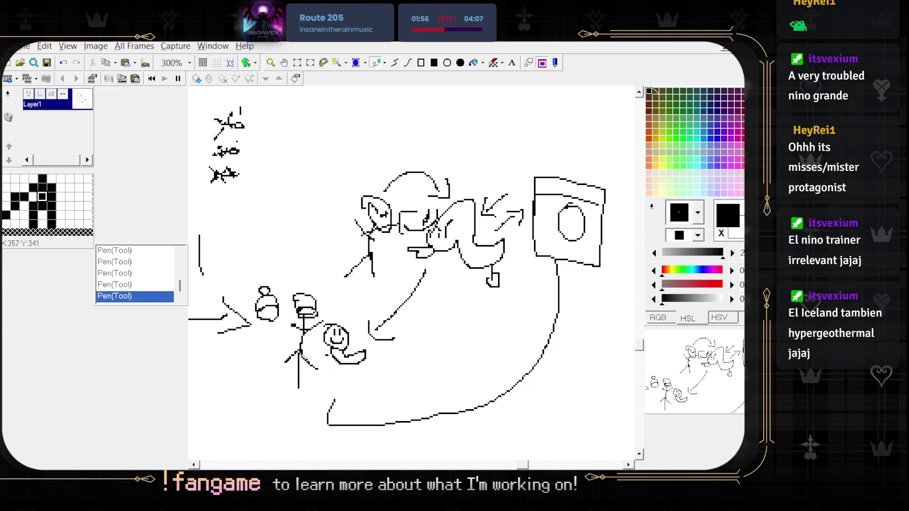
{"action": "key", "text": "ctrl+z"}
- Add an arch at the curve's left end after undoing two stray strokes
{"action": "left_click_drag", "start_coordinate": [345, 421], "coordinate": [340, 416]}
{"action": "mouse_move", "coordinate": [352, 236]}
{"action": "left_mouse_down"}
{"action": "mouse_move", "coordinate": [342, 252]}
{"action": "mouse_move", "coordinate": [352, 283]}
{"action": "left_mouse_up"}
{"action": "key", "text": "ctrl+z"}
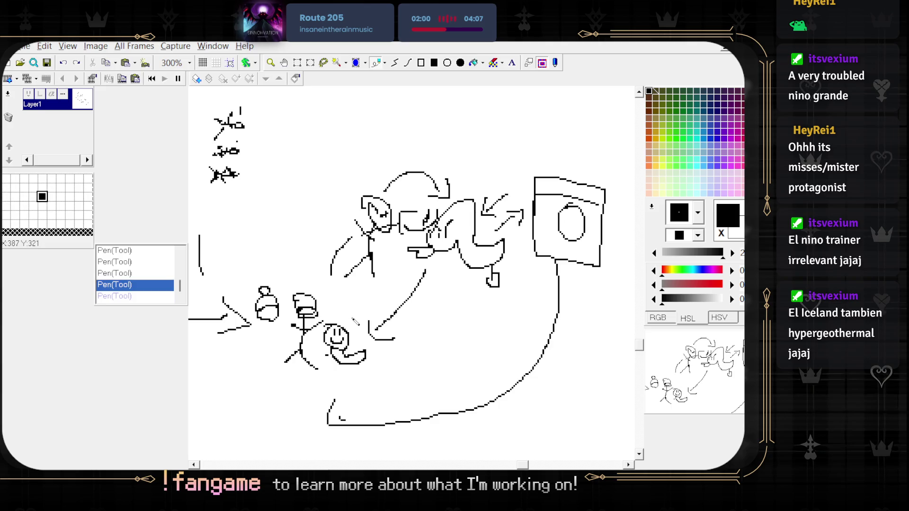
{"action": "key", "text": "ctrl+z"}
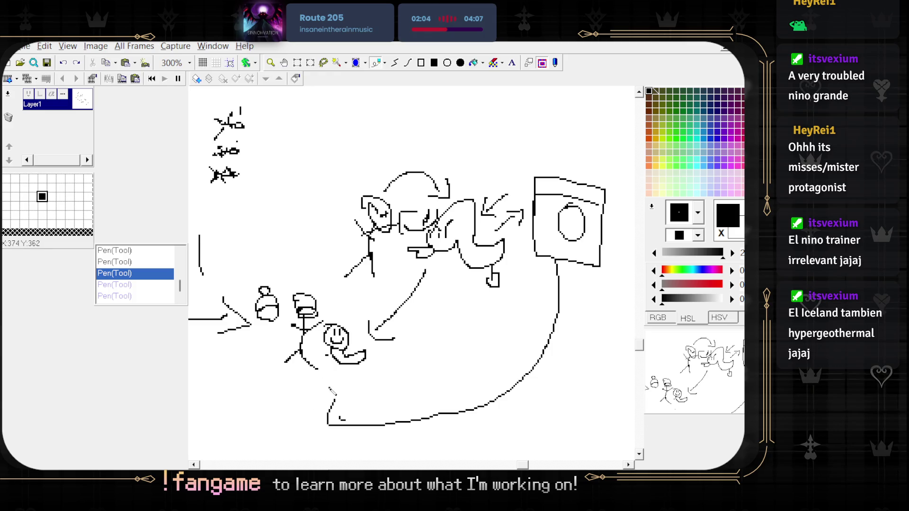
{"action": "mouse_move", "coordinate": [327, 424]}
{"action": "left_mouse_down"}
{"action": "mouse_move", "coordinate": [311, 389]}
{"action": "mouse_move", "coordinate": [327, 385]}
{"action": "mouse_move", "coordinate": [335, 401]}
{"action": "mouse_move", "coordinate": [322, 391]}
{"action": "left_mouse_up"}
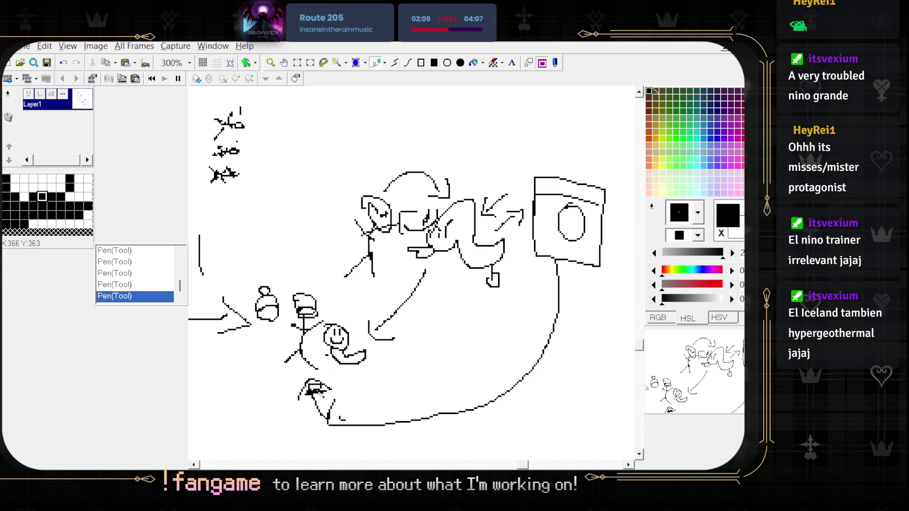
- Draw a diagonal beam from the smiley up to the creature, undoing stray circle and scribble
{"action": "scroll", "coordinate": [317, 398], "scroll_direction": "up", "scroll_amount": 1}
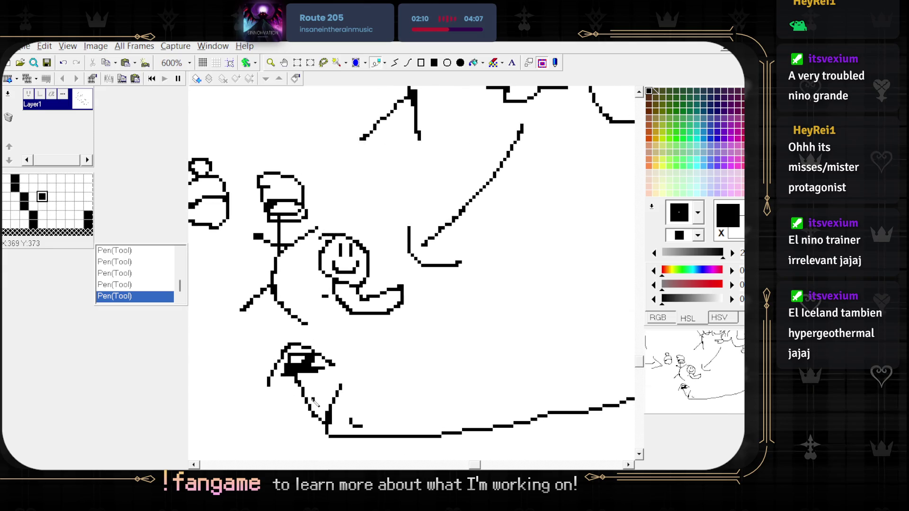
{"action": "key", "text": "ctrl+z"}
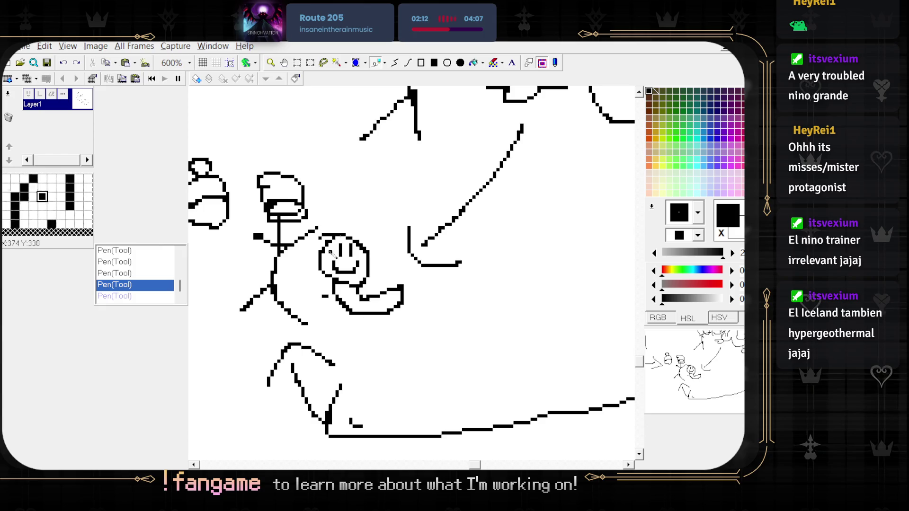
{"action": "mouse_move", "coordinate": [317, 286]}
{"action": "left_mouse_down"}
{"action": "mouse_move", "coordinate": [332, 229]}
{"action": "mouse_move", "coordinate": [408, 332]}
{"action": "mouse_move", "coordinate": [315, 277]}
{"action": "left_mouse_up"}
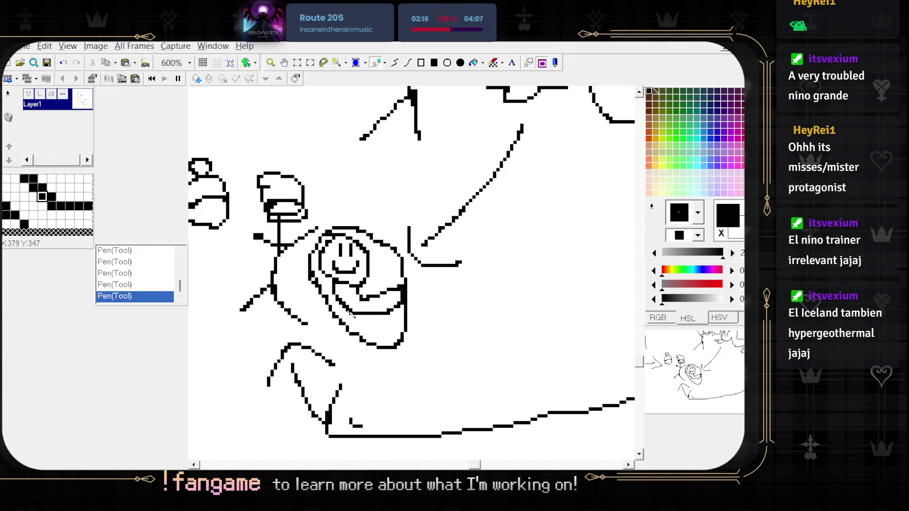
{"action": "key", "text": "ctrl+z"}
{"action": "scroll", "coordinate": [277, 297], "scroll_direction": "down", "scroll_amount": 2}
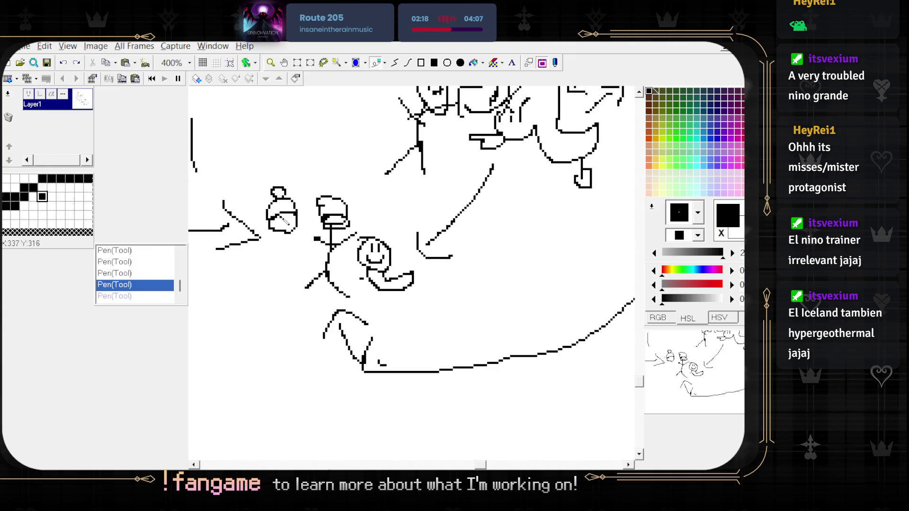
{"action": "scroll", "coordinate": [284, 294], "scroll_direction": "up", "scroll_amount": 1}
{"action": "scroll", "coordinate": [353, 280], "scroll_direction": "down", "scroll_amount": 1}
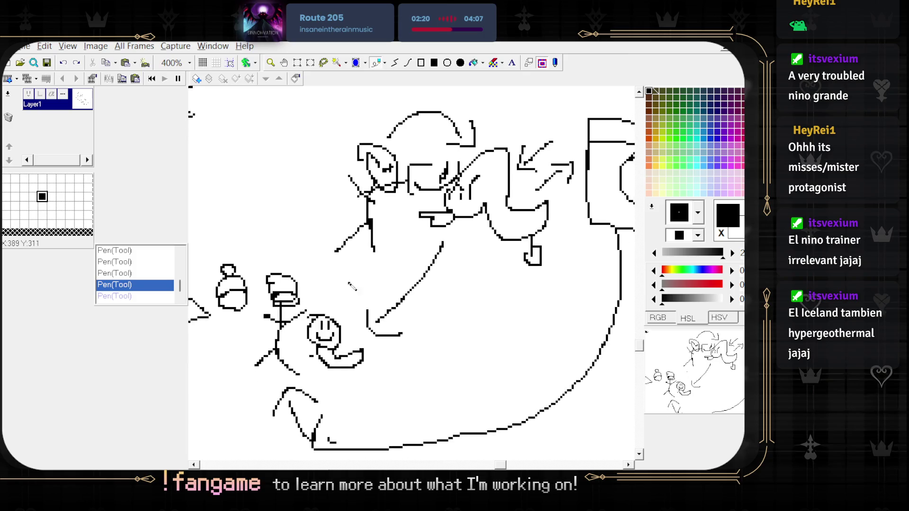
{"action": "left_click_drag", "start_coordinate": [344, 324], "coordinate": [445, 246]}
{"action": "scroll", "coordinate": [439, 268], "scroll_direction": "down", "scroll_amount": 2}
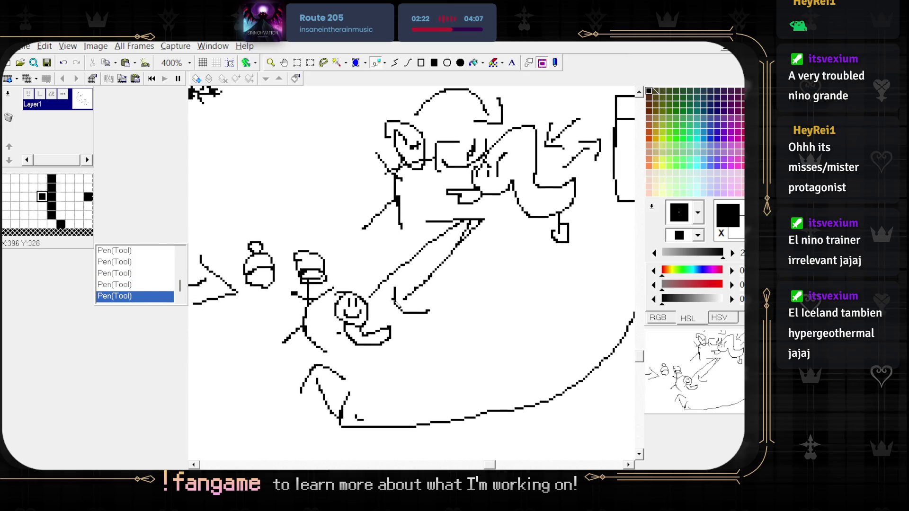
{"action": "left_click_drag", "start_coordinate": [337, 284], "coordinate": [379, 308]}
{"action": "key", "text": "ctrl+z"}
- Rectangle-select the round scribbled creature under 'Galar' and move it beside the smiley
{"action": "scroll", "coordinate": [309, 213], "scroll_direction": "up", "scroll_amount": 5}
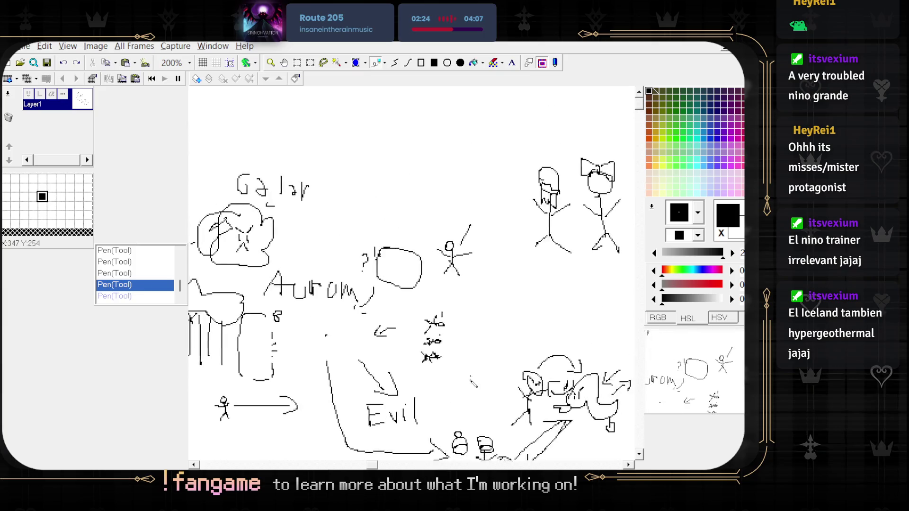
{"action": "scroll", "coordinate": [308, 214], "scroll_direction": "left", "scroll_amount": 3}
{"action": "key", "text": "s"}
{"action": "mouse_move", "coordinate": [271, 201]}
{"action": "left_mouse_down"}
{"action": "mouse_move", "coordinate": [368, 268]}
{"action": "mouse_move", "coordinate": [471, 361]}
{"action": "mouse_move", "coordinate": [376, 325]}
{"action": "mouse_move", "coordinate": [394, 376]}
{"action": "left_mouse_up"}
{"action": "scroll", "coordinate": [471, 362], "scroll_direction": "down", "scroll_amount": 3}
{"action": "scroll", "coordinate": [471, 361], "scroll_direction": "right", "scroll_amount": 5}
{"action": "scroll", "coordinate": [395, 376], "scroll_direction": "up", "scroll_amount": 1}
{"action": "left_click_drag", "start_coordinate": [415, 308], "coordinate": [419, 315]}
{"action": "scroll", "coordinate": [415, 286], "scroll_direction": "up", "scroll_amount": 2}
{"action": "left_click_drag", "start_coordinate": [412, 257], "coordinate": [439, 280]}
{"action": "key", "text": "ctrl+z"}
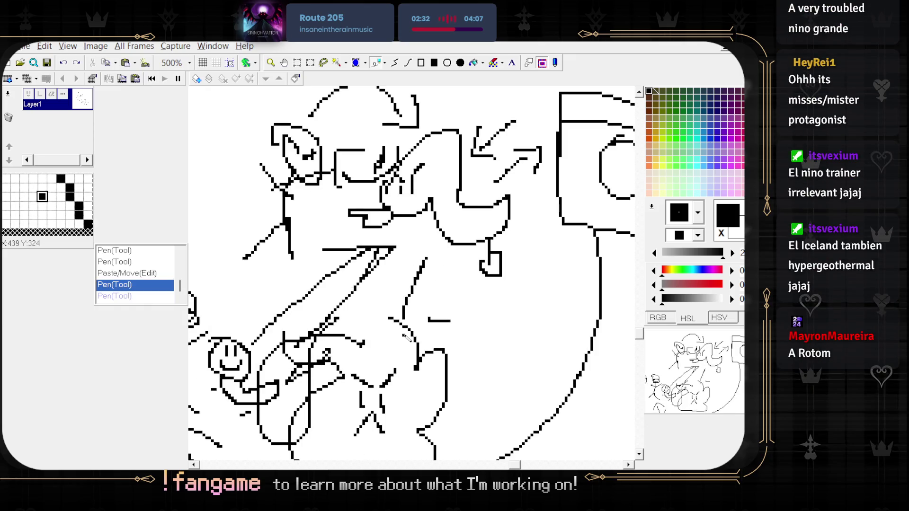
- Undo the last mark and add three short pen strokes to the creature drawing near the beam
{"action": "key", "text": "ctrl+z"}
{"action": "left_click_drag", "start_coordinate": [381, 337], "coordinate": [391, 322]}
{"action": "left_click_drag", "start_coordinate": [403, 267], "coordinate": [411, 271]}
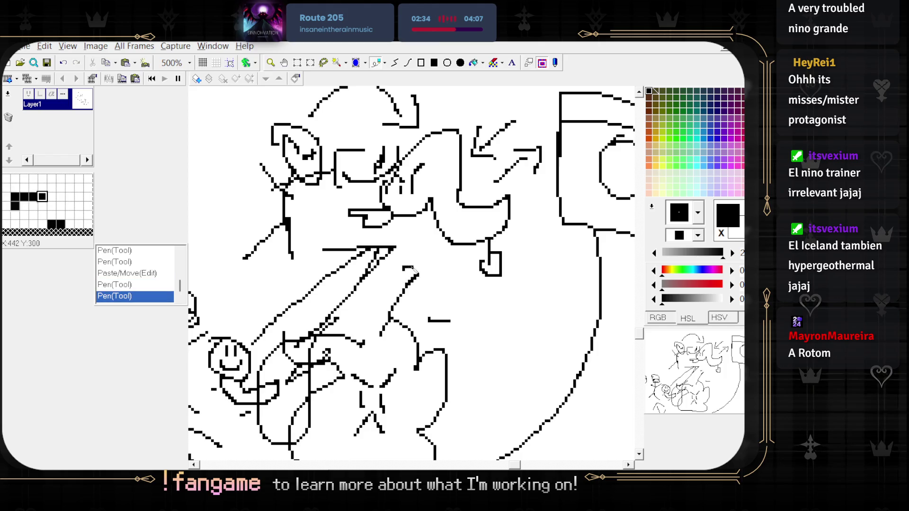
{"action": "left_click_drag", "start_coordinate": [418, 237], "coordinate": [425, 256]}
{"action": "scroll", "coordinate": [355, 241], "scroll_direction": "down", "scroll_amount": 2}
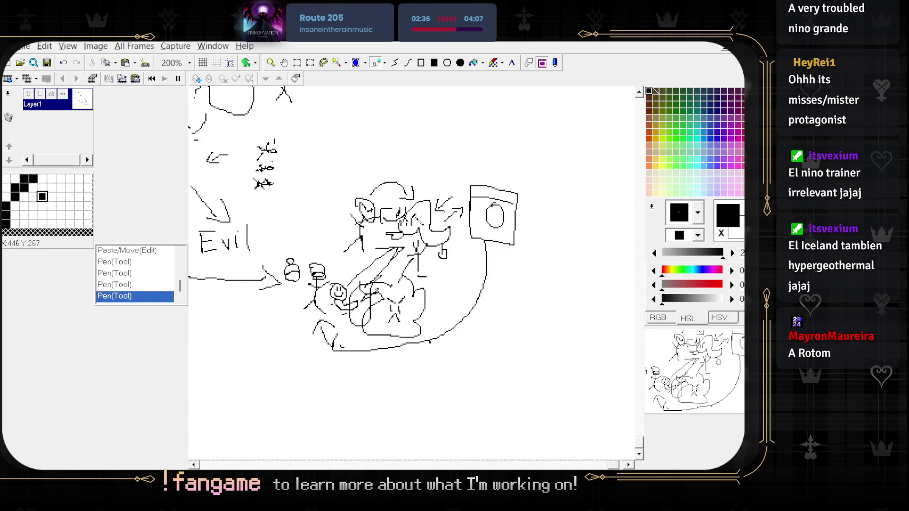
{"action": "scroll", "coordinate": [289, 242], "scroll_direction": "up", "scroll_amount": 2}
- Try an outline around the helmeted figure, undo it, and draw an arm stroke instead
{"action": "mouse_move", "coordinate": [290, 241]}
{"action": "left_mouse_down"}
{"action": "mouse_move", "coordinate": [327, 204]}
{"action": "mouse_move", "coordinate": [370, 272]}
{"action": "left_mouse_up"}
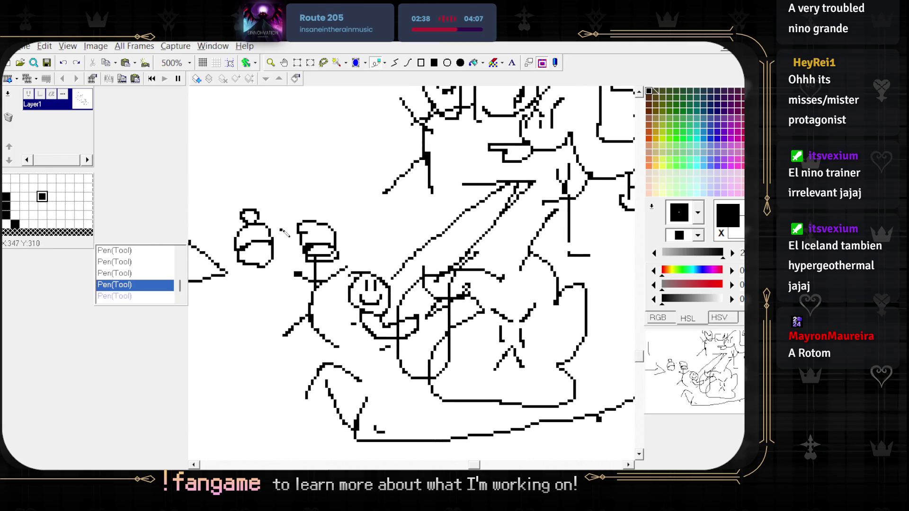
{"action": "left_click_drag", "start_coordinate": [350, 222], "coordinate": [281, 227]}
{"action": "left_click_drag", "start_coordinate": [315, 374], "coordinate": [293, 232]}
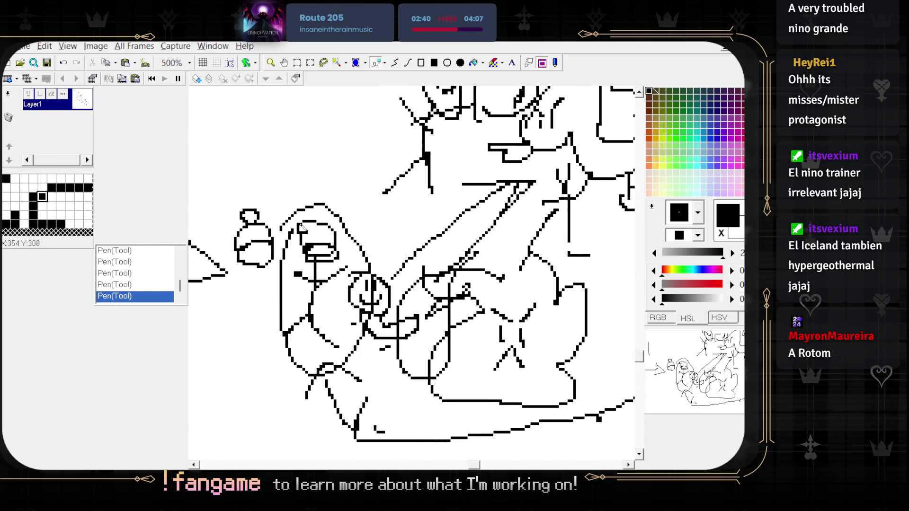
{"action": "key", "text": "ctrl+z"}
{"action": "key", "text": "ctrl+z"}
{"action": "key", "text": "ctrl+z"}
{"action": "left_click_drag", "start_coordinate": [316, 304], "coordinate": [342, 308]}
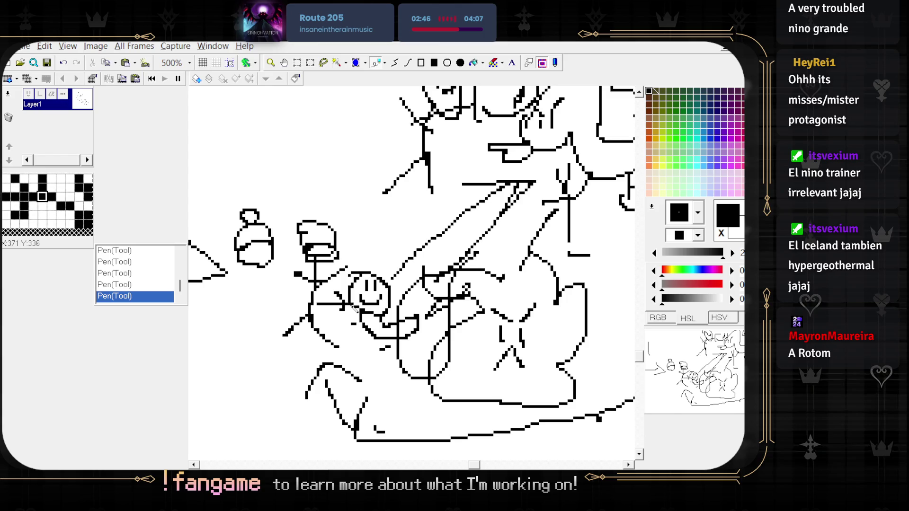
- Shift the view to the drawing's left side and add a few more short strokes there
{"action": "scroll", "coordinate": [351, 293], "scroll_direction": "down", "scroll_amount": 1}
{"action": "mouse_move", "coordinate": [338, 256]}
{"action": "left_mouse_down"}
{"action": "mouse_move", "coordinate": [434, 242]}
{"action": "mouse_move", "coordinate": [363, 326]}
{"action": "left_mouse_up"}
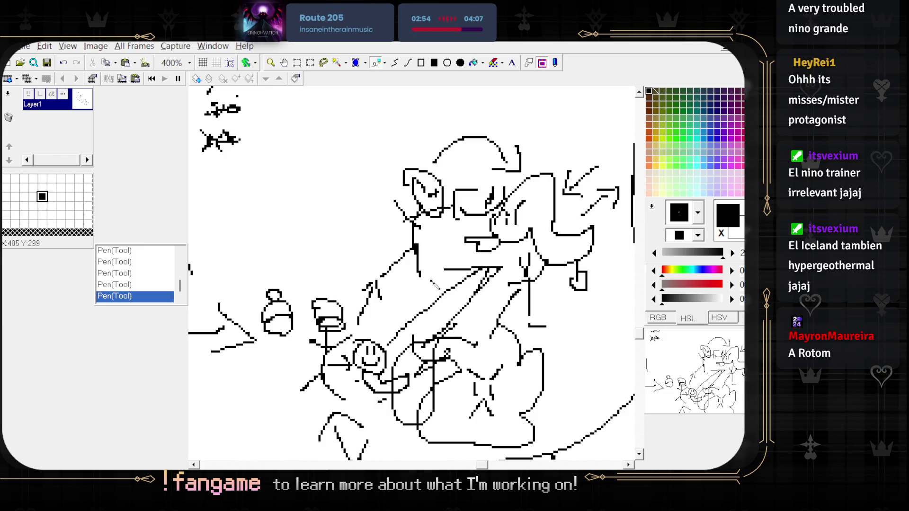
{"action": "left_click_drag", "start_coordinate": [449, 283], "coordinate": [412, 320]}
{"action": "left_click_drag", "start_coordinate": [547, 267], "coordinate": [476, 261]}
{"action": "scroll", "coordinate": [477, 262], "scroll_direction": "up", "scroll_amount": 1}
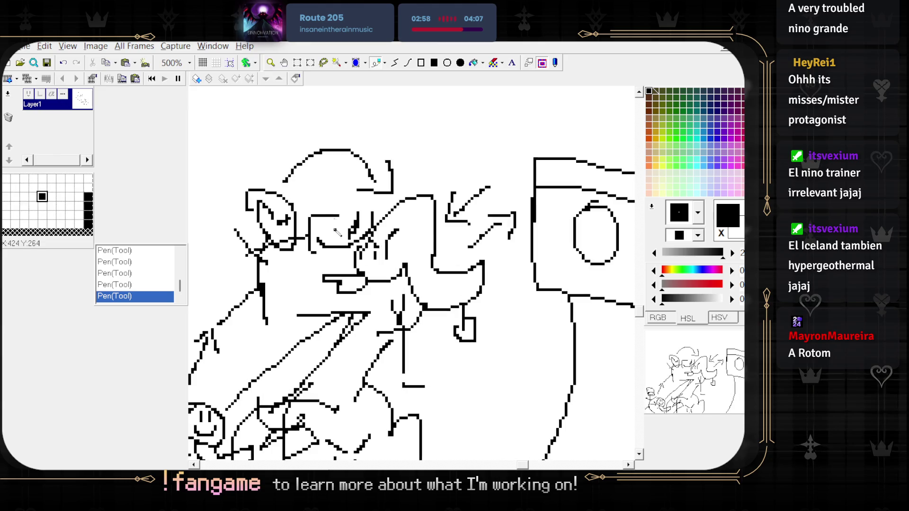
{"action": "scroll", "coordinate": [495, 308], "scroll_direction": "down", "scroll_amount": 2}
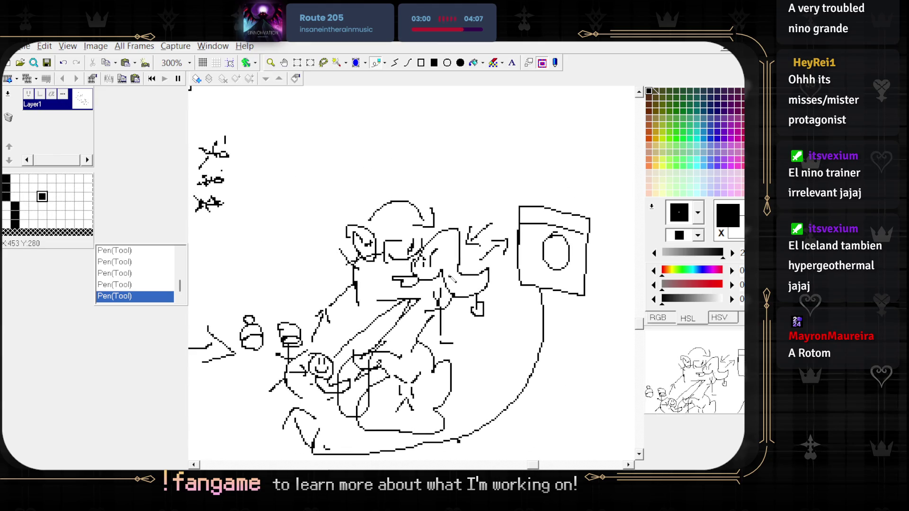
{"action": "mouse_move", "coordinate": [456, 281]}
{"action": "left_mouse_down"}
{"action": "mouse_move", "coordinate": [478, 315]}
{"action": "mouse_move", "coordinate": [459, 303]}
{"action": "left_mouse_up"}
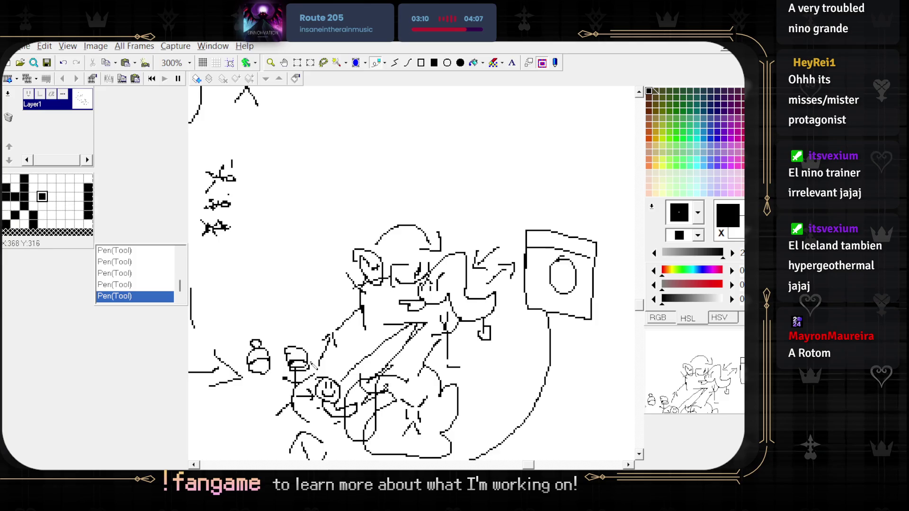
{"action": "scroll", "coordinate": [391, 245], "scroll_direction": "up", "scroll_amount": 2}
- Add a hooked stroke and a short stroke near the creature's arm, then undo the last one
{"action": "mouse_move", "coordinate": [392, 245]}
{"action": "left_mouse_down"}
{"action": "mouse_move", "coordinate": [374, 244]}
{"action": "mouse_move", "coordinate": [387, 274]}
{"action": "left_mouse_up"}
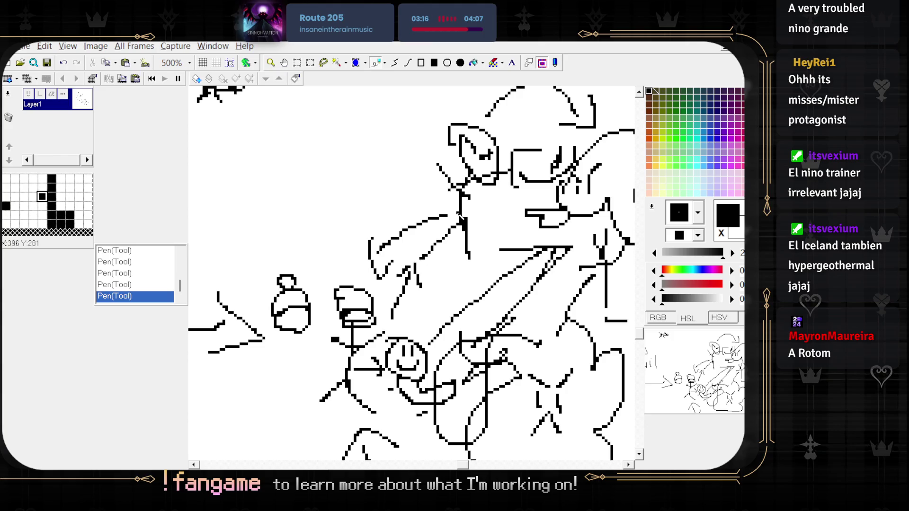
{"action": "scroll", "coordinate": [458, 214], "scroll_direction": "down", "scroll_amount": 2}
{"action": "scroll", "coordinate": [396, 328], "scroll_direction": "up", "scroll_amount": 1}
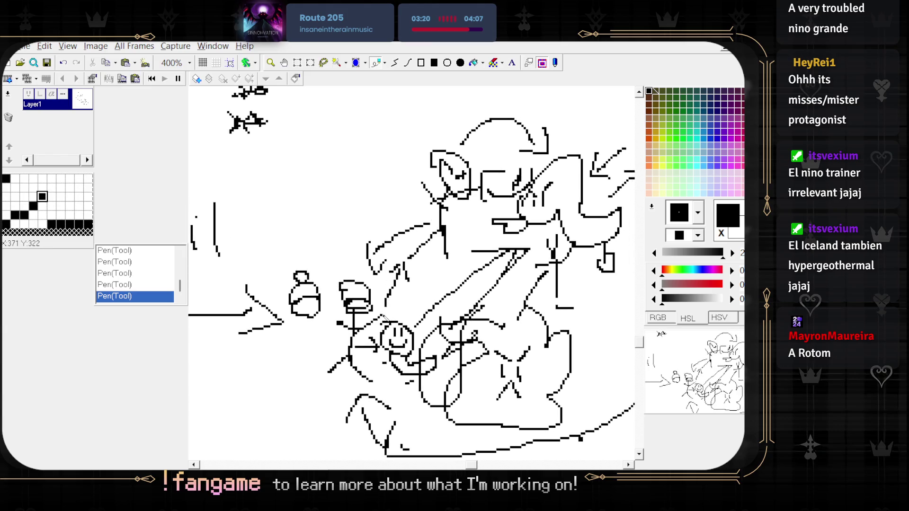
{"action": "mouse_move", "coordinate": [419, 279]}
{"action": "left_mouse_down"}
{"action": "mouse_move", "coordinate": [408, 300]}
{"action": "mouse_move", "coordinate": [425, 269]}
{"action": "left_mouse_up"}
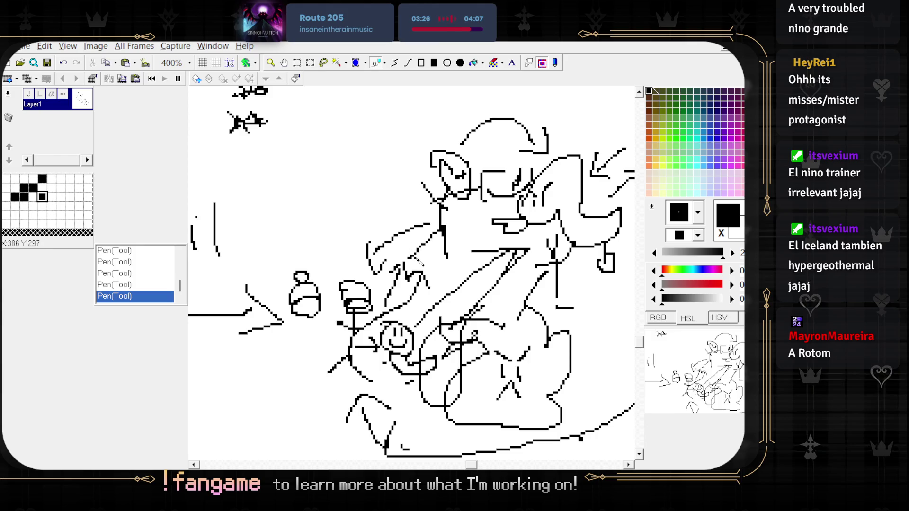
{"action": "scroll", "coordinate": [420, 263], "scroll_direction": "right", "scroll_amount": 5}
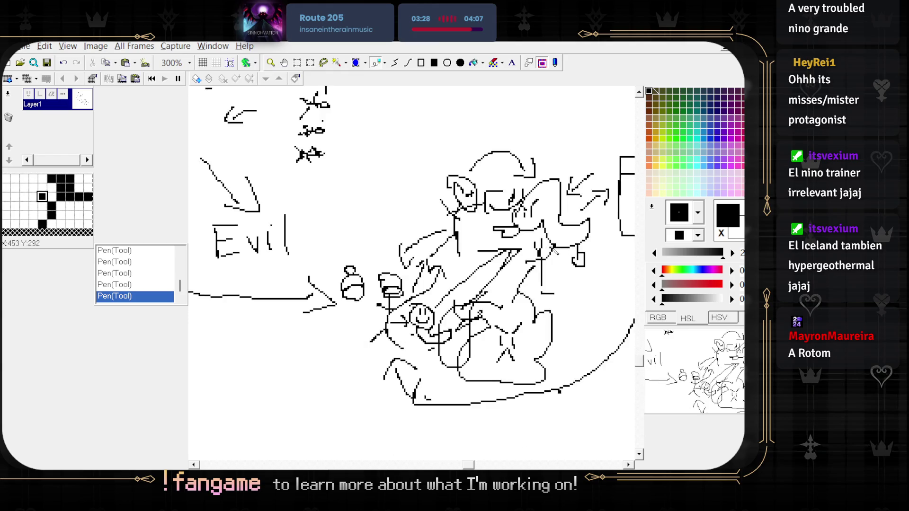
{"action": "scroll", "coordinate": [319, 314], "scroll_direction": "left", "scroll_amount": 3}
{"action": "scroll", "coordinate": [318, 315], "scroll_direction": "down", "scroll_amount": 1}
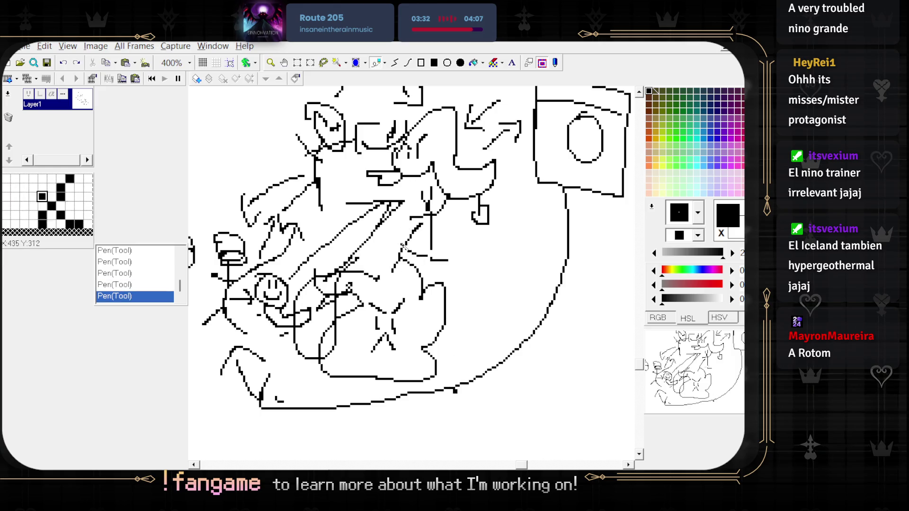
{"action": "key", "text": "ctrl+z"}
- Undo the previous pen stroke and draw a rectangle selection around the small hatted stick figure
{"action": "mouse_move", "coordinate": [523, 165]}
{"action": "left_mouse_down"}
{"action": "mouse_move", "coordinate": [432, 223]}
{"action": "mouse_move", "coordinate": [545, 258]}
{"action": "mouse_move", "coordinate": [548, 199]}
{"action": "mouse_move", "coordinate": [434, 134]}
{"action": "left_mouse_up"}
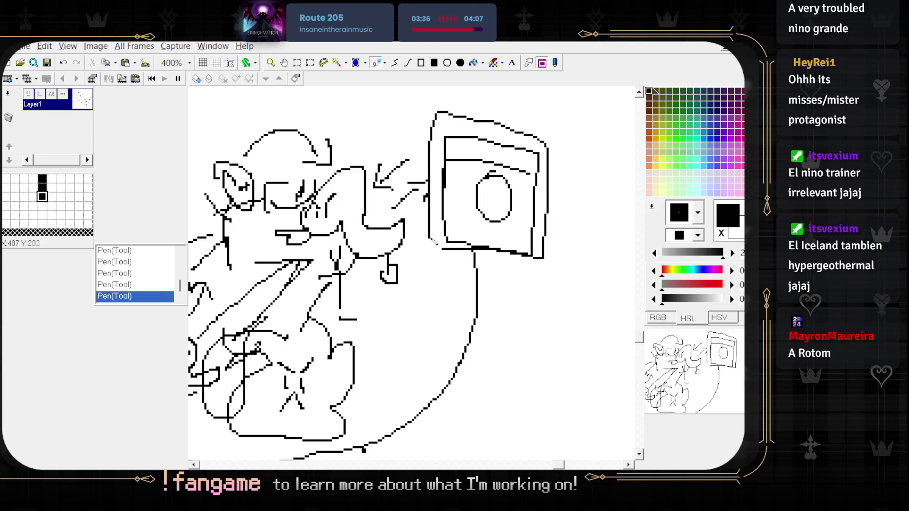
{"action": "scroll", "coordinate": [432, 242], "scroll_direction": "down", "scroll_amount": 2}
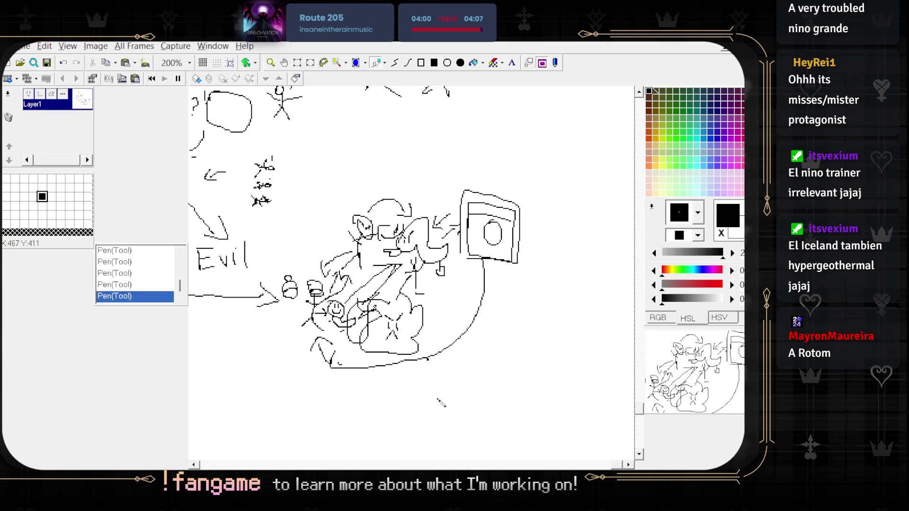
{"action": "scroll", "coordinate": [470, 281], "scroll_direction": "up", "scroll_amount": 3}
{"action": "scroll", "coordinate": [469, 280], "scroll_direction": "down", "scroll_amount": 3}
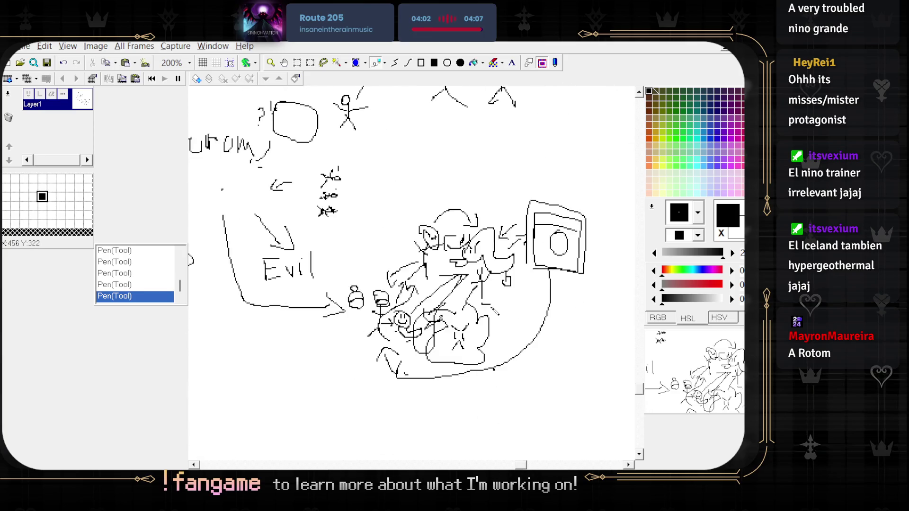
{"action": "scroll", "coordinate": [349, 313], "scroll_direction": "up", "scroll_amount": 3}
{"action": "scroll", "coordinate": [349, 313], "scroll_direction": "down", "scroll_amount": 2}
{"action": "scroll", "coordinate": [338, 289], "scroll_direction": "up", "scroll_amount": 1}
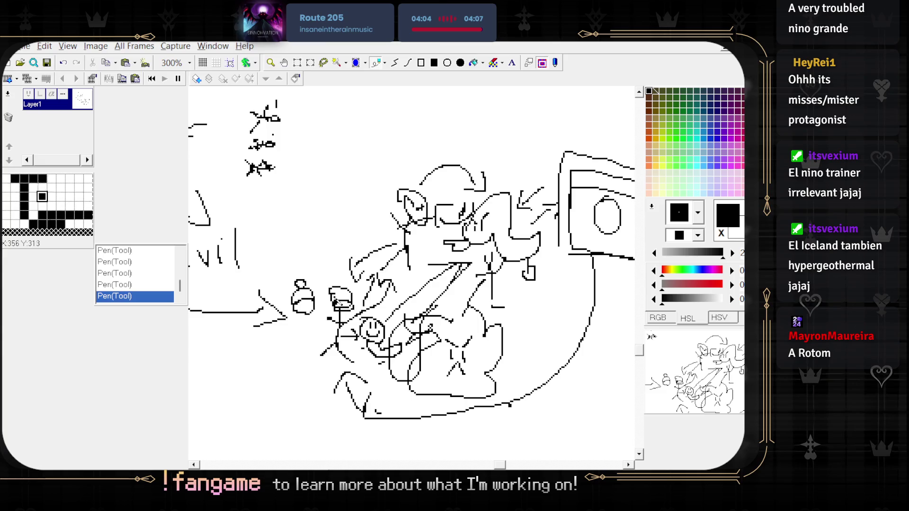
{"action": "key", "text": "ctrl+z"}
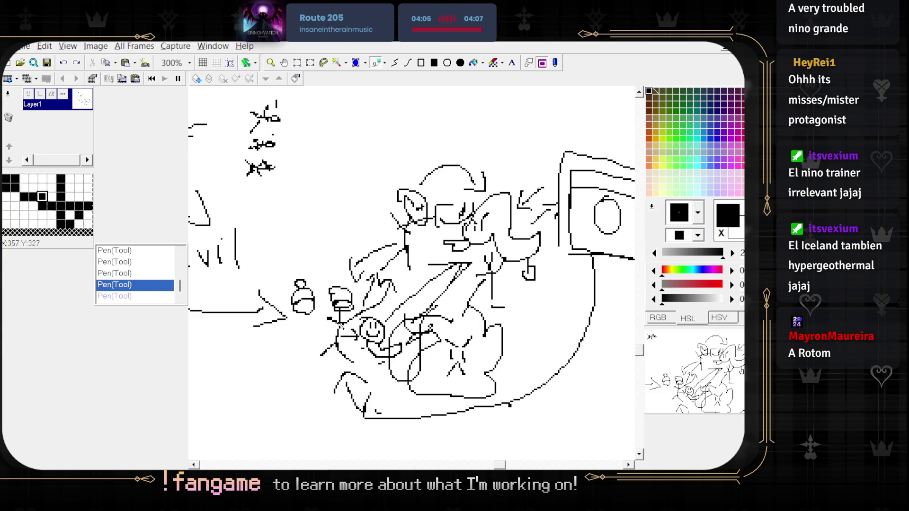
{"action": "left_click_drag", "start_coordinate": [324, 281], "coordinate": [359, 392]}
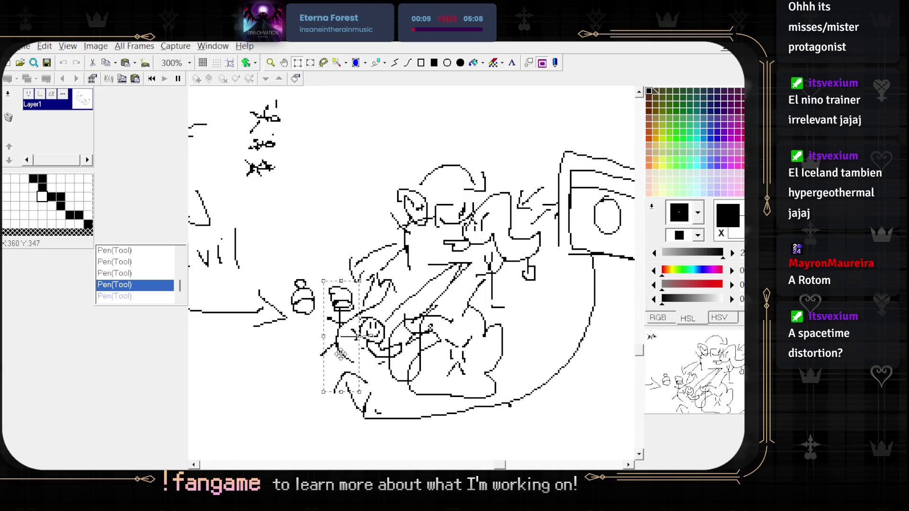
- Move the hatted stick figure off the creature's tail, uncovering the smiley
{"action": "scroll", "coordinate": [473, 322], "scroll_direction": "up", "scroll_amount": 1}
{"action": "scroll", "coordinate": [473, 322], "scroll_direction": "right", "scroll_amount": 1}
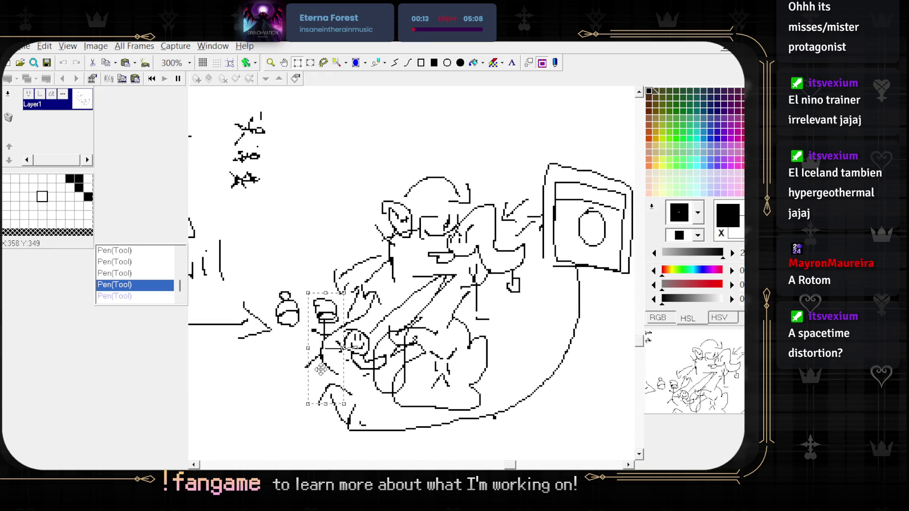
{"action": "left_click_drag", "start_coordinate": [319, 365], "coordinate": [321, 366]}
{"action": "mouse_move", "coordinate": [352, 395]}
{"action": "left_mouse_down"}
{"action": "mouse_move", "coordinate": [271, 375]}
{"action": "mouse_move", "coordinate": [290, 389]}
{"action": "mouse_move", "coordinate": [251, 412]}
{"action": "mouse_move", "coordinate": [246, 429]}
{"action": "mouse_move", "coordinate": [427, 324]}
{"action": "mouse_move", "coordinate": [448, 296]}
{"action": "mouse_move", "coordinate": [553, 438]}
{"action": "mouse_move", "coordinate": [497, 384]}
{"action": "mouse_move", "coordinate": [451, 466]}
{"action": "mouse_move", "coordinate": [408, 239]}
{"action": "mouse_move", "coordinate": [466, 241]}
{"action": "mouse_move", "coordinate": [493, 265]}
{"action": "mouse_move", "coordinate": [482, 283]}
{"action": "mouse_move", "coordinate": [213, 142]}
{"action": "left_mouse_up"}
{"action": "scroll", "coordinate": [310, 195], "scroll_direction": "up", "scroll_amount": 1}
{"action": "mouse_move", "coordinate": [310, 196]}
{"action": "left_mouse_down"}
{"action": "mouse_move", "coordinate": [393, 332]}
{"action": "mouse_move", "coordinate": [462, 370]}
{"action": "mouse_move", "coordinate": [473, 303]}
{"action": "mouse_move", "coordinate": [467, 334]}
{"action": "mouse_move", "coordinate": [558, 349]}
{"action": "left_mouse_up"}
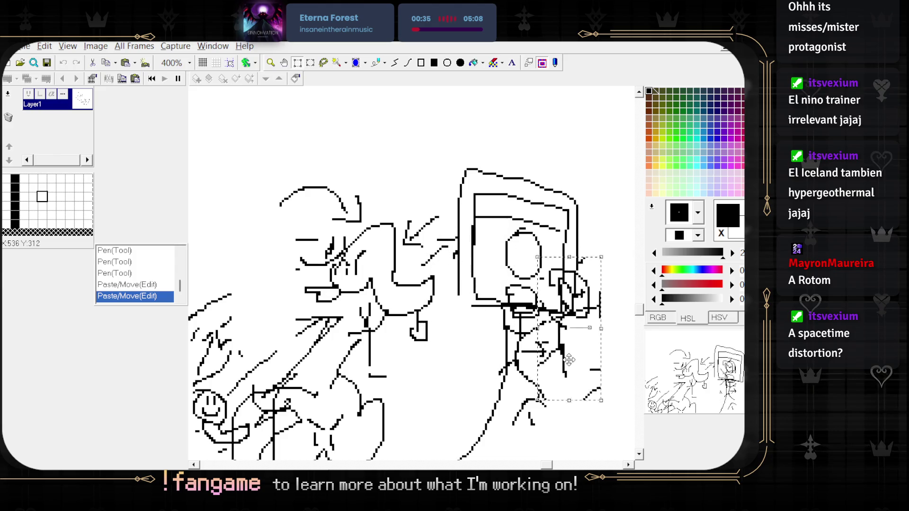
{"action": "scroll", "coordinate": [558, 349], "scroll_direction": "down", "scroll_amount": 1}
- Select the box-shaped drawing and nearby figure, cut it, then undo and redo the cut
{"action": "left_click_drag", "start_coordinate": [448, 179], "coordinate": [600, 361]}
{"action": "scroll", "coordinate": [436, 334], "scroll_direction": "right", "scroll_amount": 2}
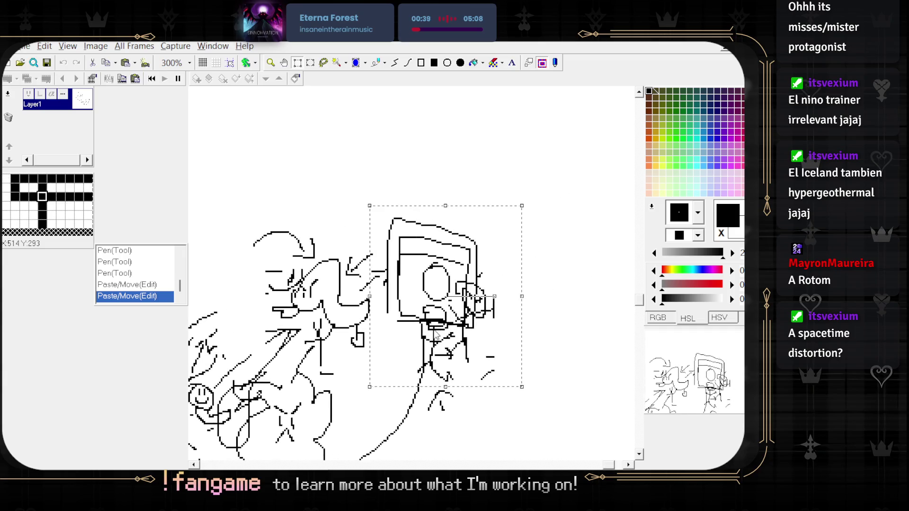
{"action": "key", "text": "Delete"}
{"action": "scroll", "coordinate": [467, 305], "scroll_direction": "left", "scroll_amount": 3}
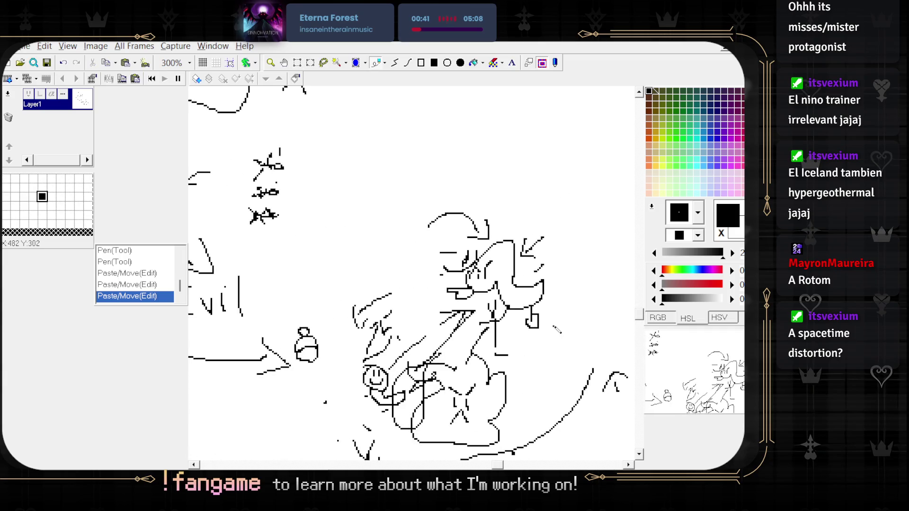
{"action": "scroll", "coordinate": [558, 330], "scroll_direction": "right", "scroll_amount": 3}
{"action": "scroll", "coordinate": [498, 291], "scroll_direction": "right", "scroll_amount": 3}
{"action": "key", "text": "ctrl+z"}
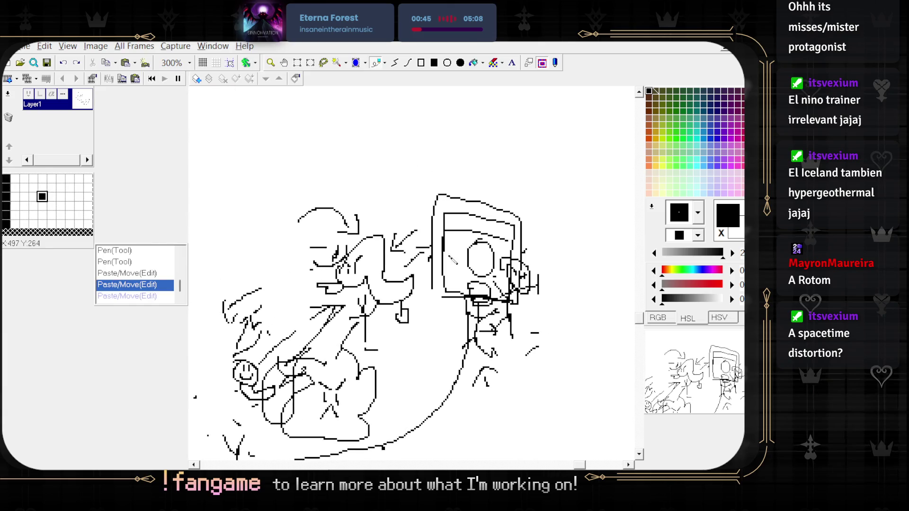
{"action": "key", "text": "ctrl+y"}
- Drag the box drawing into place and move the small figure up and right
{"action": "mouse_move", "coordinate": [637, 359]}
{"action": "left_mouse_down"}
{"action": "mouse_move", "coordinate": [649, 270]}
{"action": "mouse_move", "coordinate": [545, 237]}
{"action": "mouse_move", "coordinate": [578, 241]}
{"action": "left_mouse_up"}
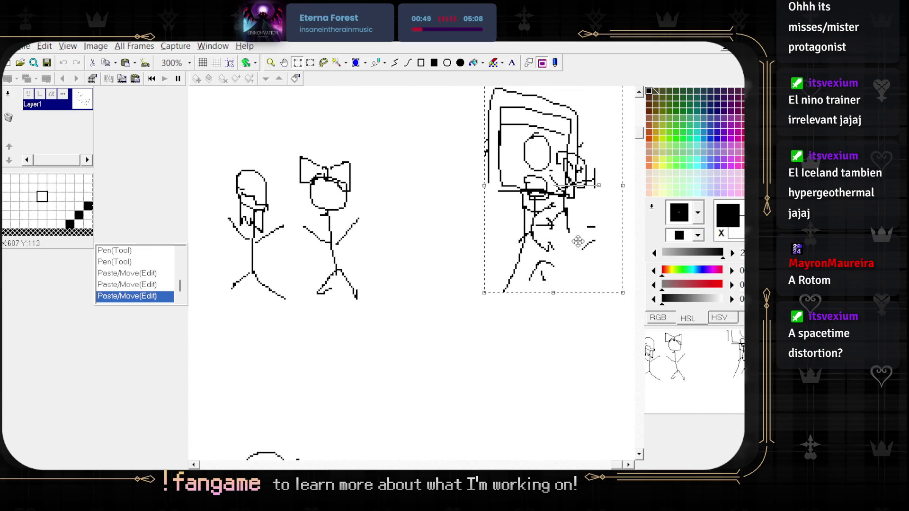
{"action": "scroll", "coordinate": [579, 241], "scroll_direction": "down", "scroll_amount": 10}
{"action": "scroll", "coordinate": [421, 353], "scroll_direction": "up", "scroll_amount": 1}
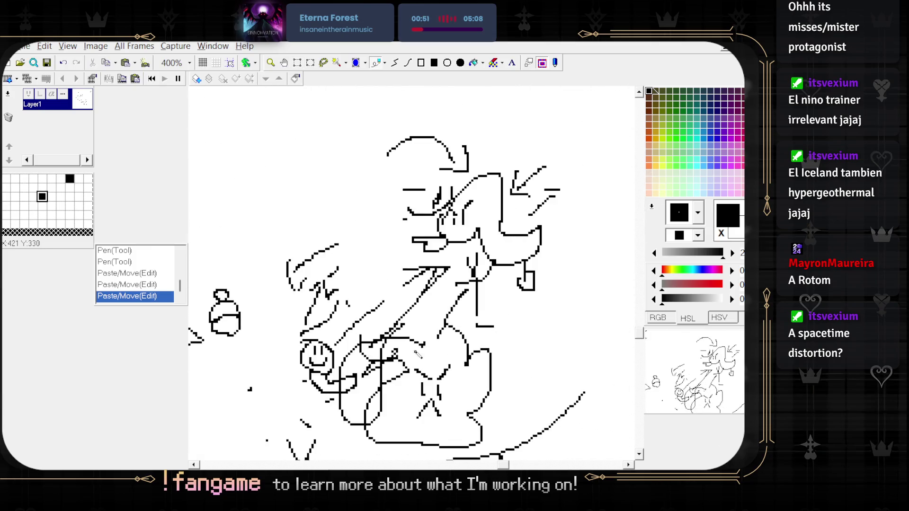
{"action": "scroll", "coordinate": [332, 307], "scroll_direction": "down", "scroll_amount": 2}
{"action": "scroll", "coordinate": [284, 303], "scroll_direction": "left", "scroll_amount": 2}
{"action": "mouse_move", "coordinate": [255, 295]}
{"action": "left_mouse_down"}
{"action": "mouse_move", "coordinate": [367, 205]}
{"action": "mouse_move", "coordinate": [516, 238]}
{"action": "left_mouse_up"}
- Shift the creature's upper-right portion to the right and nudge the character's head up and left
{"action": "scroll", "coordinate": [445, 247], "scroll_direction": "up", "scroll_amount": 3}
{"action": "scroll", "coordinate": [477, 251], "scroll_direction": "down", "scroll_amount": 2}
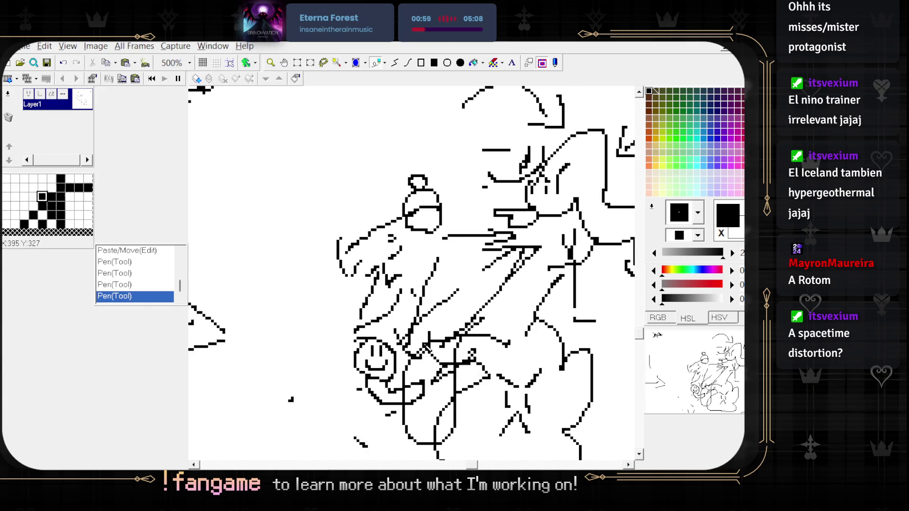
{"action": "scroll", "coordinate": [397, 351], "scroll_direction": "down", "scroll_amount": 3}
{"action": "scroll", "coordinate": [397, 352], "scroll_direction": "up", "scroll_amount": 2}
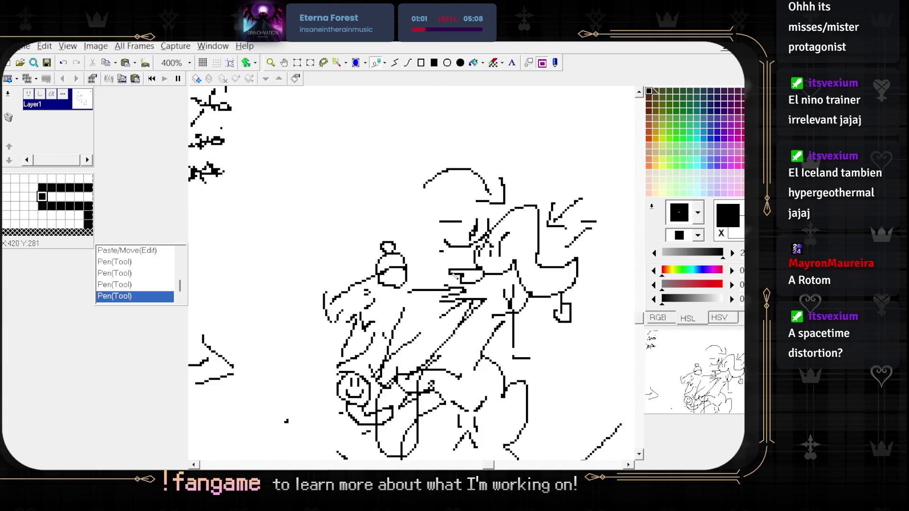
{"action": "left_click_drag", "start_coordinate": [436, 193], "coordinate": [550, 347]}
{"action": "left_click_drag", "start_coordinate": [480, 295], "coordinate": [564, 291]}
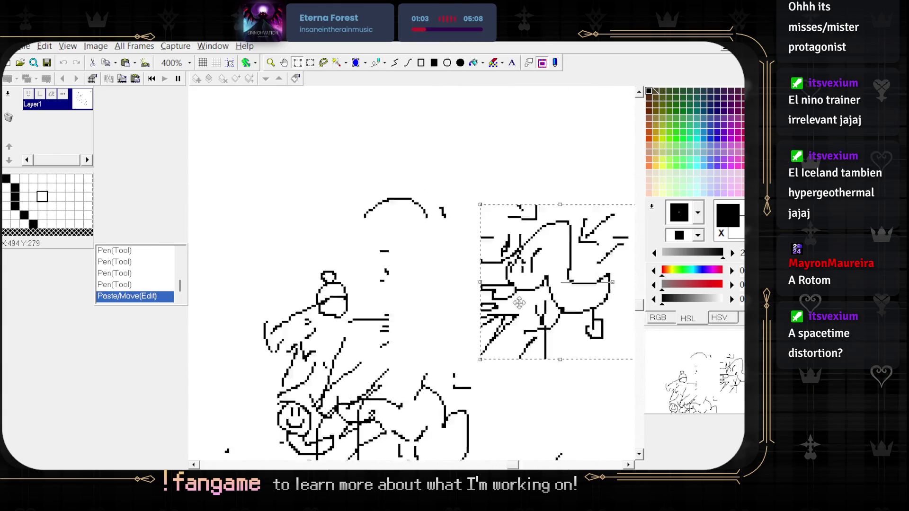
{"action": "scroll", "coordinate": [535, 298], "scroll_direction": "down", "scroll_amount": 2}
{"action": "scroll", "coordinate": [535, 297], "scroll_direction": "up", "scroll_amount": 2}
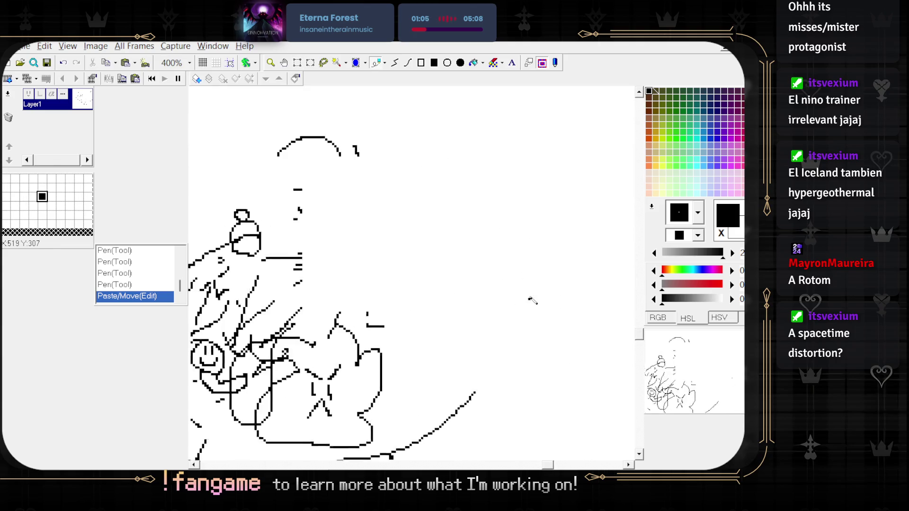
{"action": "scroll", "coordinate": [535, 297], "scroll_direction": "down", "scroll_amount": 2}
{"action": "scroll", "coordinate": [477, 334], "scroll_direction": "up", "scroll_amount": 2}
{"action": "scroll", "coordinate": [426, 227], "scroll_direction": "down", "scroll_amount": 2}
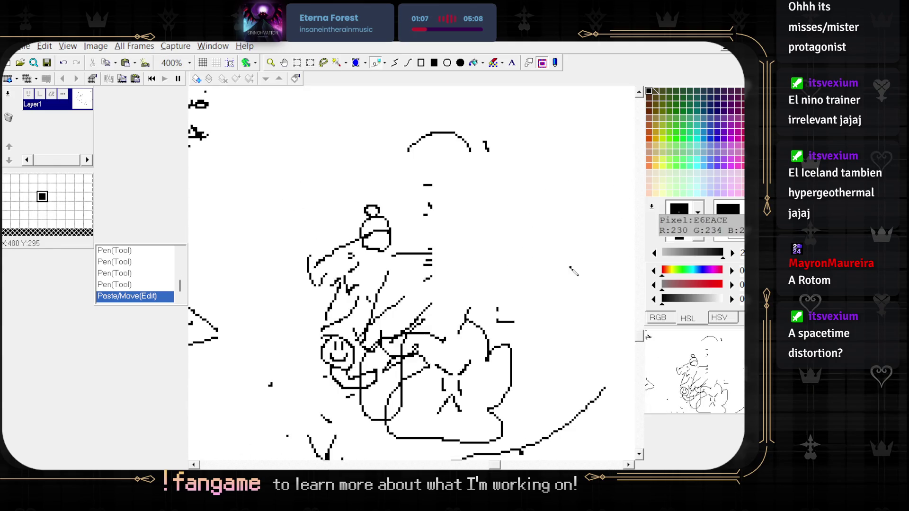
{"action": "scroll", "coordinate": [423, 221], "scroll_direction": "down", "scroll_amount": 1}
{"action": "scroll", "coordinate": [414, 277], "scroll_direction": "up", "scroll_amount": 4}
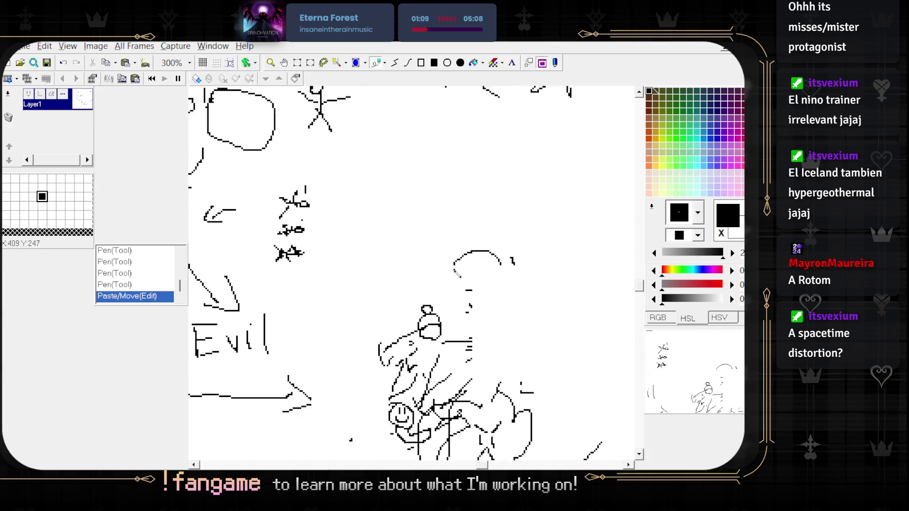
{"action": "mouse_move", "coordinate": [385, 261]}
{"action": "left_mouse_down"}
{"action": "mouse_move", "coordinate": [452, 340]}
{"action": "mouse_move", "coordinate": [381, 256]}
{"action": "left_mouse_up"}
- Erase the right end of the short line on the small round creature, then zoom out from 800%
{"action": "scroll", "coordinate": [381, 256], "scroll_direction": "down", "scroll_amount": 1}
{"action": "scroll", "coordinate": [373, 268], "scroll_direction": "up", "scroll_amount": 1}
{"action": "scroll", "coordinate": [373, 268], "scroll_direction": "down", "scroll_amount": 2}
{"action": "scroll", "coordinate": [300, 353], "scroll_direction": "up", "scroll_amount": 4}
{"action": "scroll", "coordinate": [299, 353], "scroll_direction": "down", "scroll_amount": 1}
{"action": "scroll", "coordinate": [595, 181], "scroll_direction": "down", "scroll_amount": 1}
{"action": "scroll", "coordinate": [457, 262], "scroll_direction": "up", "scroll_amount": 1}
{"action": "scroll", "coordinate": [457, 262], "scroll_direction": "up", "scroll_amount": 1}
{"action": "scroll", "coordinate": [426, 275], "scroll_direction": "down", "scroll_amount": 1}
{"action": "scroll", "coordinate": [398, 289], "scroll_direction": "up", "scroll_amount": 2}
{"action": "scroll", "coordinate": [373, 301], "scroll_direction": "up", "scroll_amount": 1}
{"action": "scroll", "coordinate": [403, 303], "scroll_direction": "down", "scroll_amount": 2}
{"action": "scroll", "coordinate": [450, 307], "scroll_direction": "up", "scroll_amount": 2}
{"action": "scroll", "coordinate": [489, 312], "scroll_direction": "up", "scroll_amount": 1}
{"action": "scroll", "coordinate": [490, 313], "scroll_direction": "down", "scroll_amount": 2}
{"action": "scroll", "coordinate": [493, 322], "scroll_direction": "up", "scroll_amount": 4}
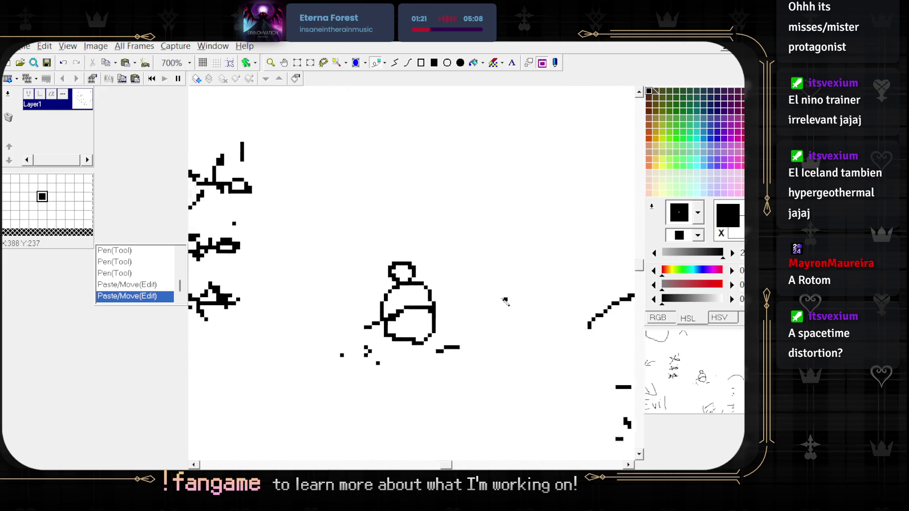
{"action": "left_click_drag", "start_coordinate": [493, 295], "coordinate": [457, 300]}
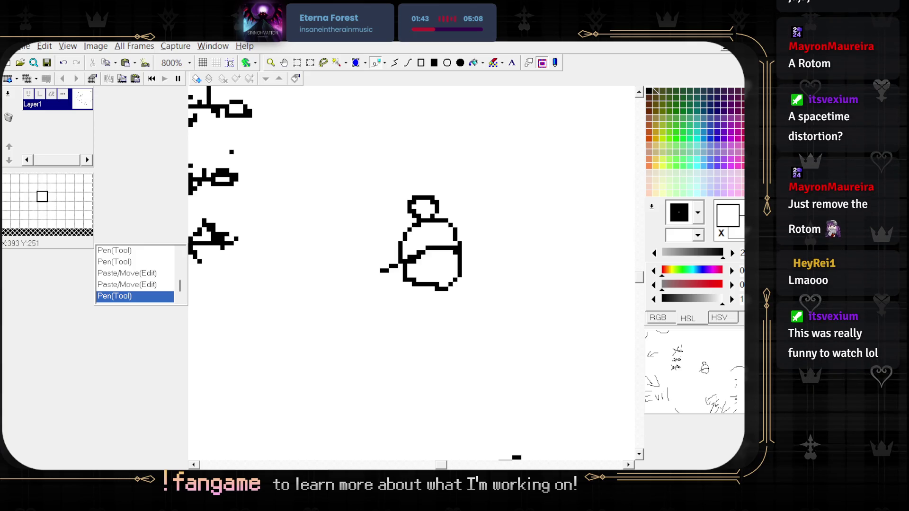
{"action": "scroll", "coordinate": [543, 304], "scroll_direction": "down", "scroll_amount": 1}
{"action": "scroll", "coordinate": [512, 302], "scroll_direction": "down", "scroll_amount": 2}
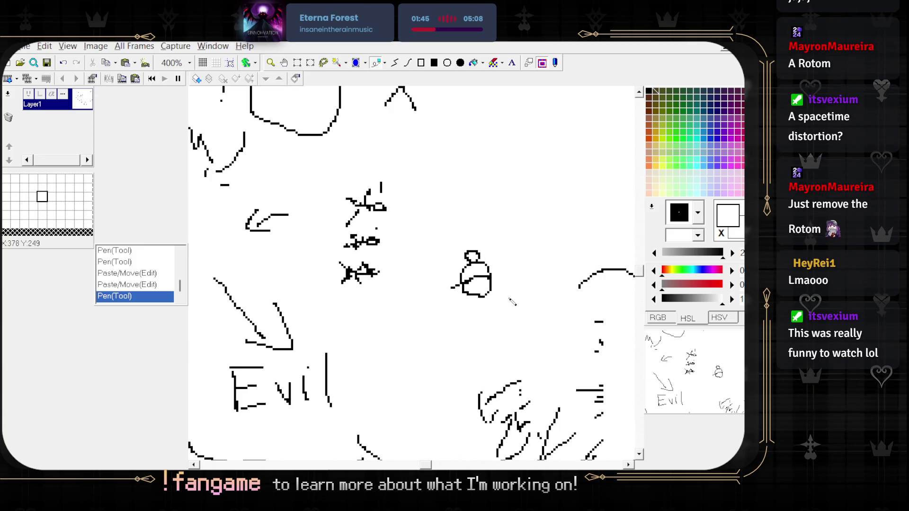
{"action": "scroll", "coordinate": [412, 275], "scroll_direction": "up", "scroll_amount": 2}
{"action": "scroll", "coordinate": [371, 279], "scroll_direction": "down", "scroll_amount": 2}
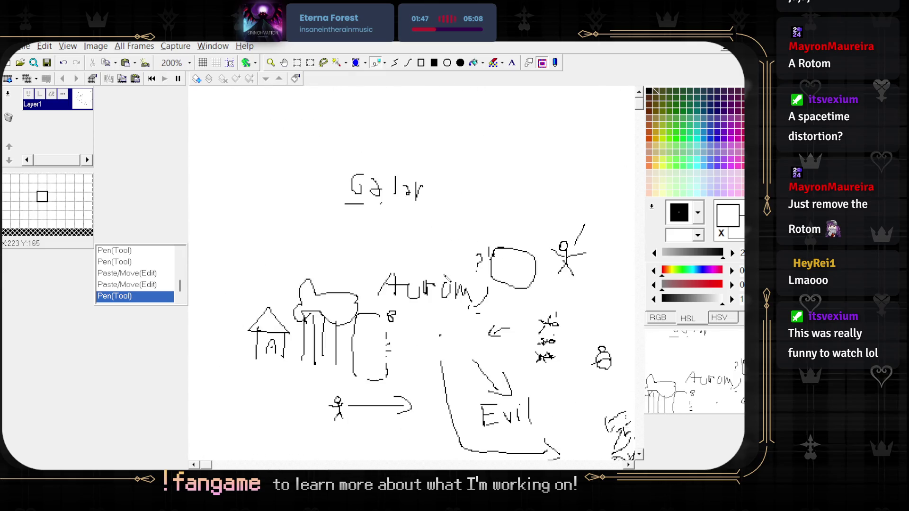
{"action": "scroll", "coordinate": [462, 326], "scroll_direction": "right", "scroll_amount": 5}
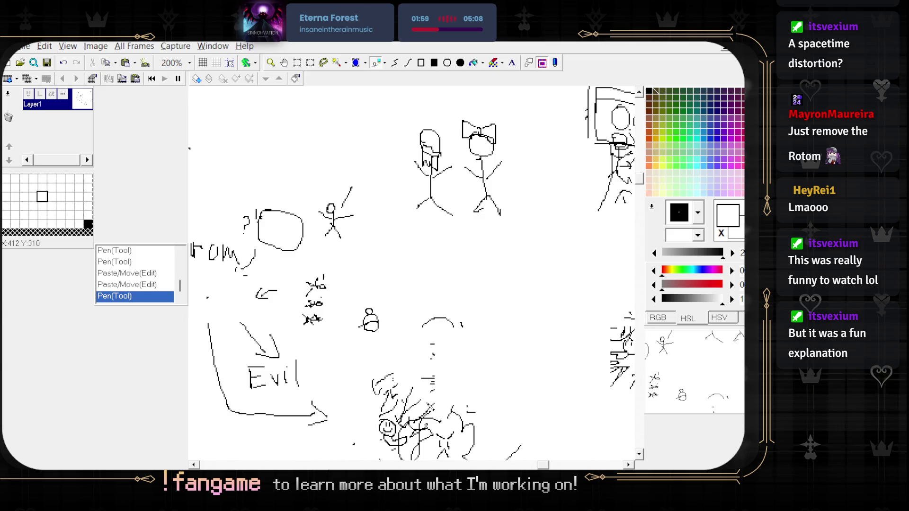
{"action": "scroll", "coordinate": [428, 406], "scroll_direction": "up", "scroll_amount": 1}
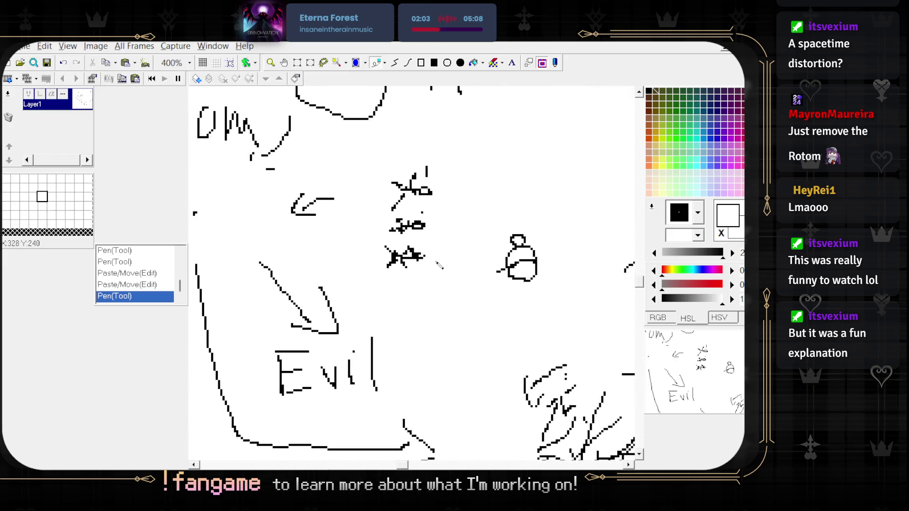
{"action": "scroll", "coordinate": [472, 264], "scroll_direction": "down", "scroll_amount": 2}
{"action": "scroll", "coordinate": [405, 292], "scroll_direction": "up", "scroll_amount": 2}
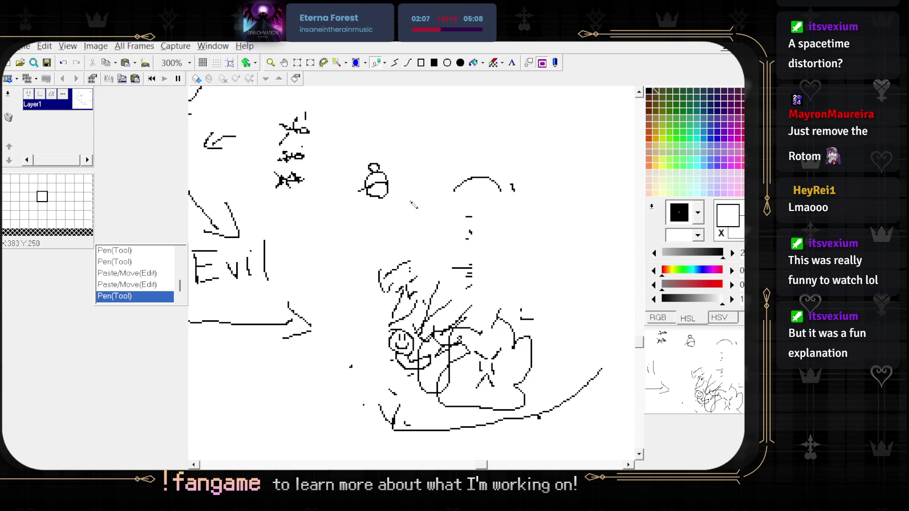
{"action": "scroll", "coordinate": [412, 204], "scroll_direction": "up", "scroll_amount": 2}
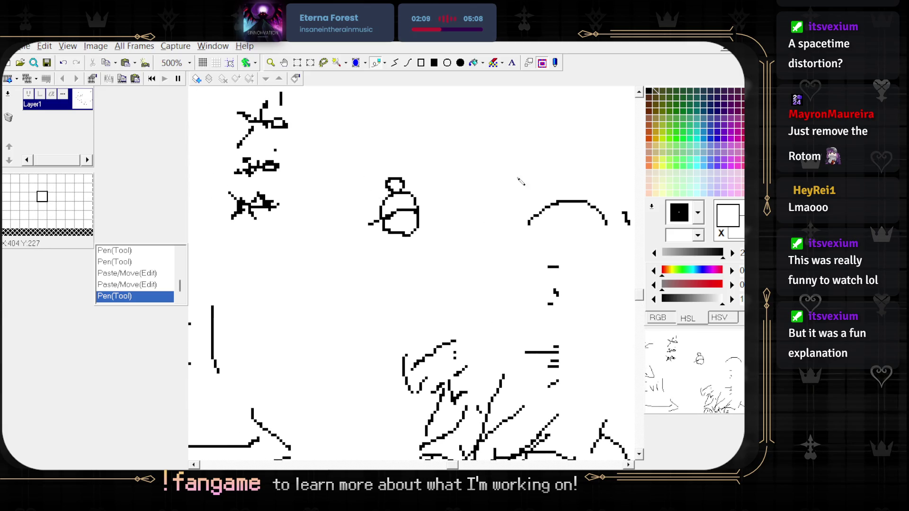
{"action": "scroll", "coordinate": [512, 198], "scroll_direction": "down", "scroll_amount": 2}
{"action": "scroll", "coordinate": [511, 197], "scroll_direction": "left", "scroll_amount": 5}
{"action": "scroll", "coordinate": [512, 198], "scroll_direction": "down", "scroll_amount": 1}
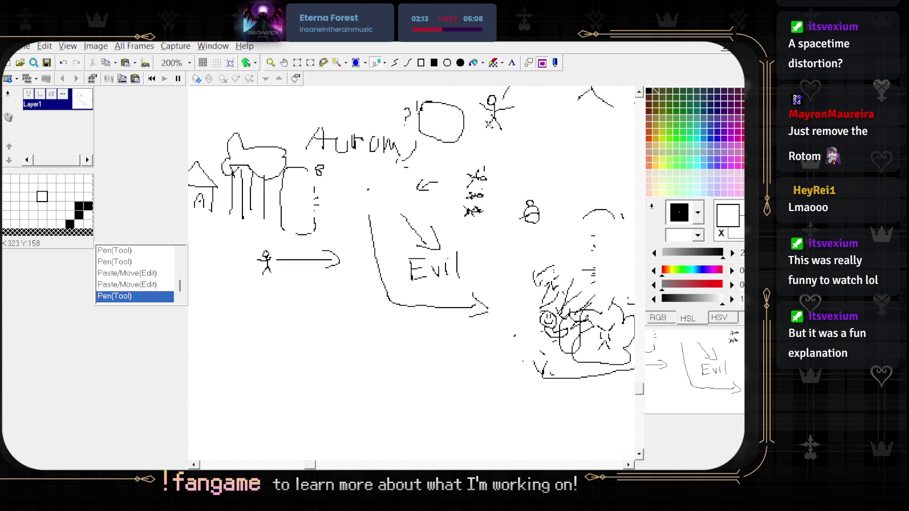
{"action": "scroll", "coordinate": [490, 124], "scroll_direction": "up", "scroll_amount": 5}
{"action": "scroll", "coordinate": [490, 124], "scroll_direction": "down", "scroll_amount": 4}
{"action": "scroll", "coordinate": [412, 272], "scroll_direction": "right", "scroll_amount": 5}
{"action": "scroll", "coordinate": [412, 272], "scroll_direction": "down", "scroll_amount": 1}
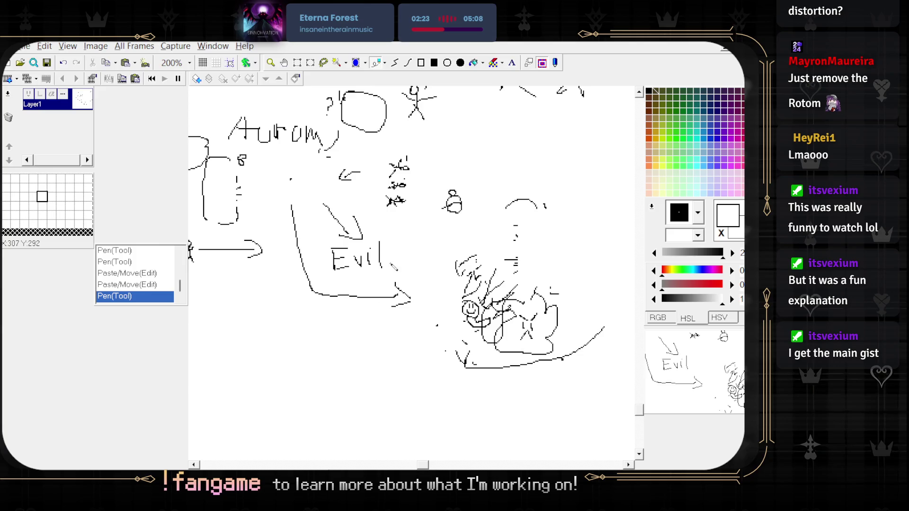
{"action": "scroll", "coordinate": [454, 223], "scroll_direction": "up", "scroll_amount": 1}
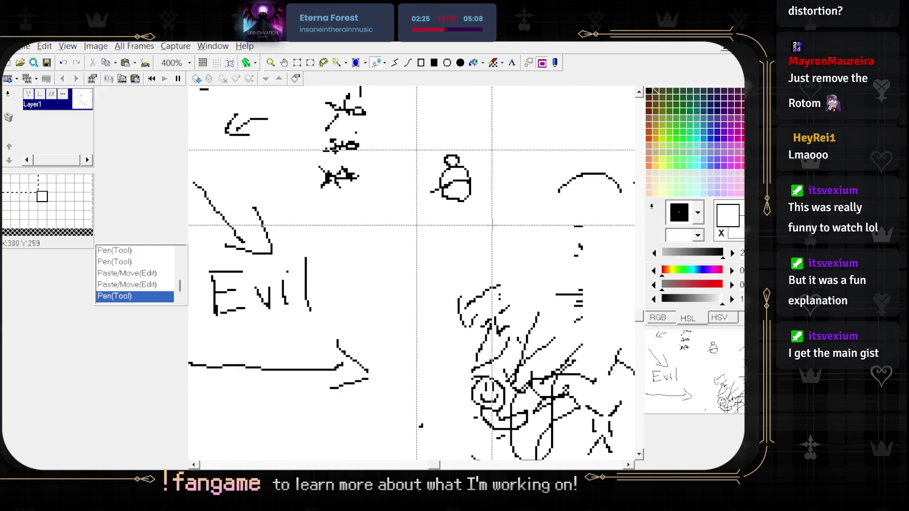
- Select the small round creature and drag it up and left toward the Galar label
{"action": "left_click_drag", "start_coordinate": [413, 143], "coordinate": [490, 228]}
{"action": "left_click_drag", "start_coordinate": [450, 189], "coordinate": [555, 189]}
{"action": "left_click_drag", "start_coordinate": [653, 338], "coordinate": [672, 417]}
{"action": "left_click_drag", "start_coordinate": [578, 386], "coordinate": [319, 125]}
{"action": "scroll", "coordinate": [330, 138], "scroll_direction": "up", "scroll_amount": 3}
{"action": "scroll", "coordinate": [330, 137], "scroll_direction": "up", "scroll_amount": 4}
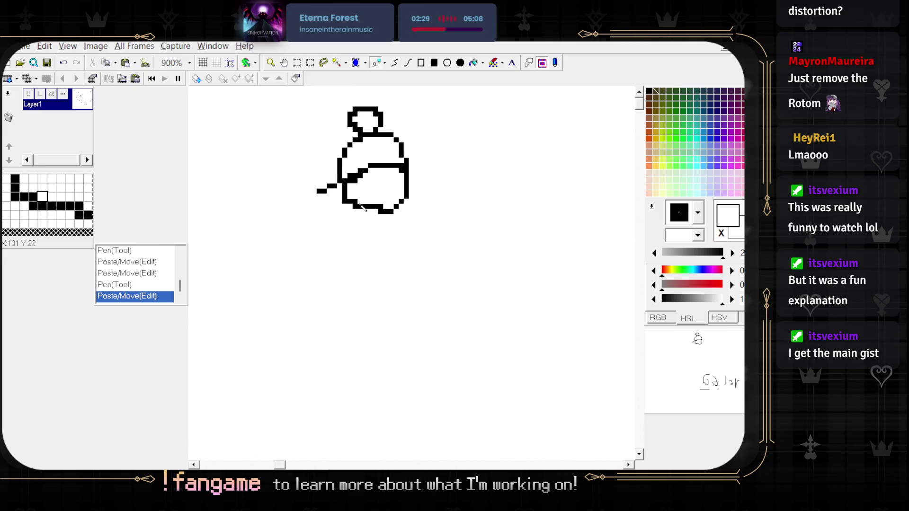
{"action": "scroll", "coordinate": [367, 187], "scroll_direction": "down", "scroll_amount": 2}
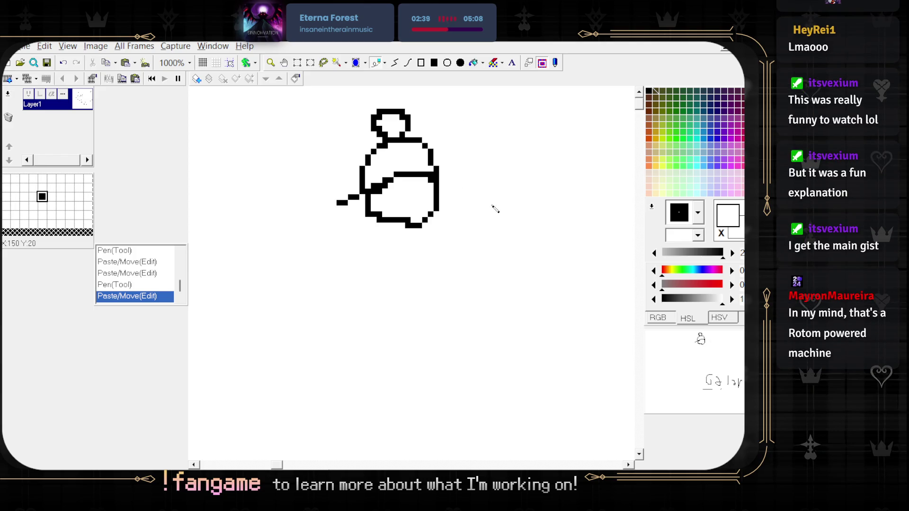
{"action": "scroll", "coordinate": [498, 188], "scroll_direction": "down", "scroll_amount": 1}
{"action": "scroll", "coordinate": [497, 188], "scroll_direction": "down", "scroll_amount": 3}
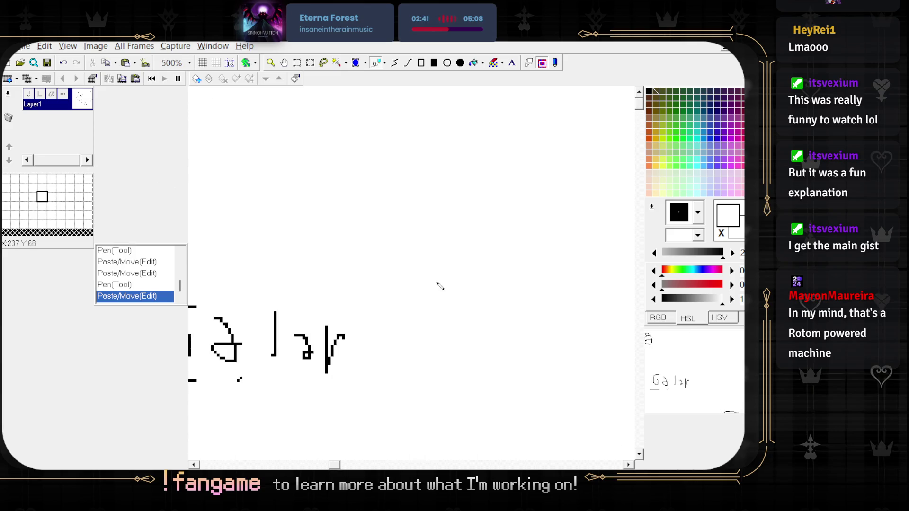
{"action": "scroll", "coordinate": [356, 233], "scroll_direction": "down", "scroll_amount": 3}
{"action": "scroll", "coordinate": [553, 152], "scroll_direction": "up", "scroll_amount": 2}
{"action": "scroll", "coordinate": [553, 152], "scroll_direction": "down", "scroll_amount": 2}
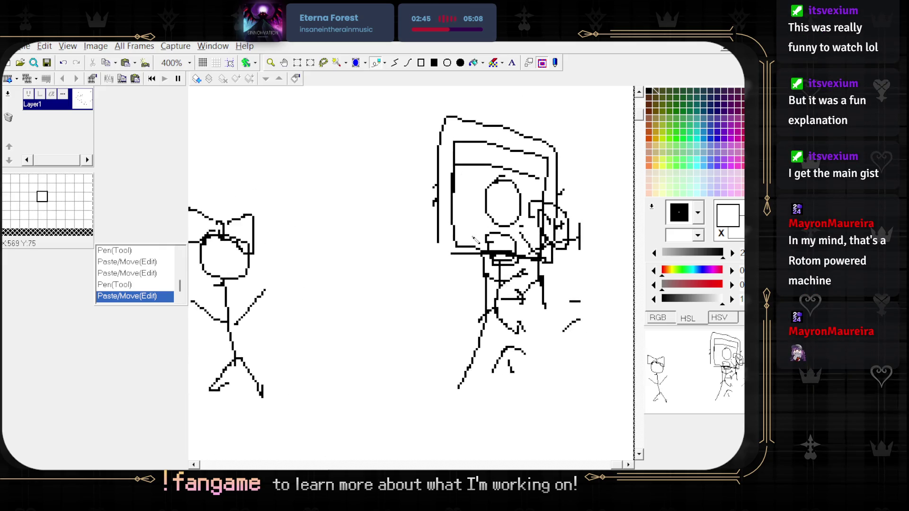
{"action": "scroll", "coordinate": [534, 176], "scroll_direction": "down", "scroll_amount": 1}
{"action": "scroll", "coordinate": [476, 327], "scroll_direction": "up", "scroll_amount": 3}
{"action": "scroll", "coordinate": [355, 317], "scroll_direction": "up", "scroll_amount": 1}
{"action": "scroll", "coordinate": [336, 367], "scroll_direction": "down", "scroll_amount": 2}
{"action": "scroll", "coordinate": [378, 379], "scroll_direction": "down", "scroll_amount": 1}
{"action": "scroll", "coordinate": [474, 388], "scroll_direction": "up", "scroll_amount": 3}
{"action": "scroll", "coordinate": [505, 393], "scroll_direction": "up", "scroll_amount": 1}
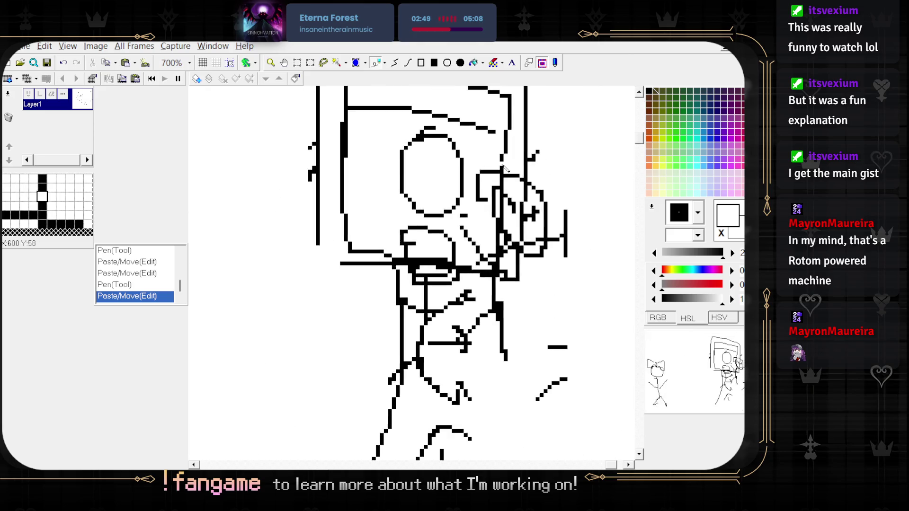
{"action": "scroll", "coordinate": [505, 393], "scroll_direction": "down", "scroll_amount": 1}
{"action": "scroll", "coordinate": [473, 360], "scroll_direction": "down", "scroll_amount": 1}
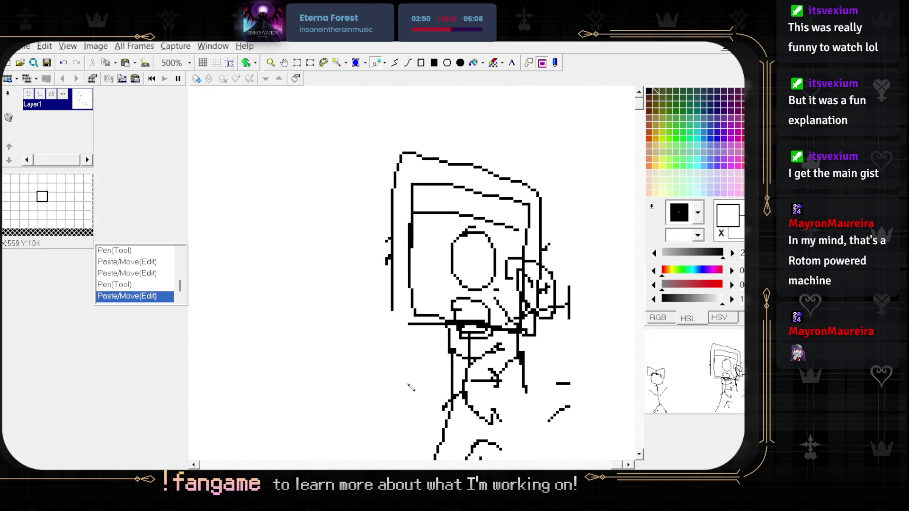
{"action": "scroll", "coordinate": [388, 306], "scroll_direction": "down", "scroll_amount": 1}
{"action": "scroll", "coordinate": [388, 306], "scroll_direction": "down", "scroll_amount": 2}
{"action": "scroll", "coordinate": [601, 332], "scroll_direction": "down", "scroll_amount": 1}
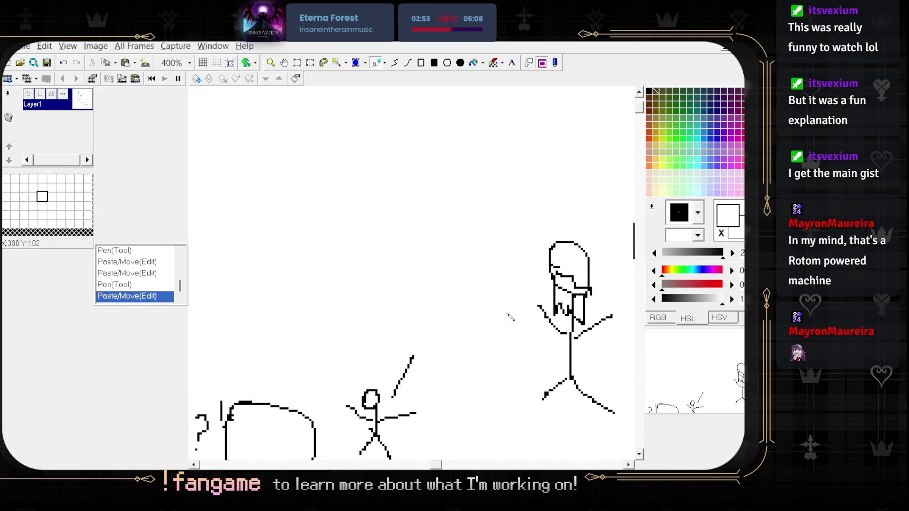
{"action": "scroll", "coordinate": [301, 304], "scroll_direction": "up", "scroll_amount": 2}
{"action": "scroll", "coordinate": [421, 165], "scroll_direction": "left", "scroll_amount": 5}
{"action": "scroll", "coordinate": [422, 165], "scroll_direction": "up", "scroll_amount": 2}
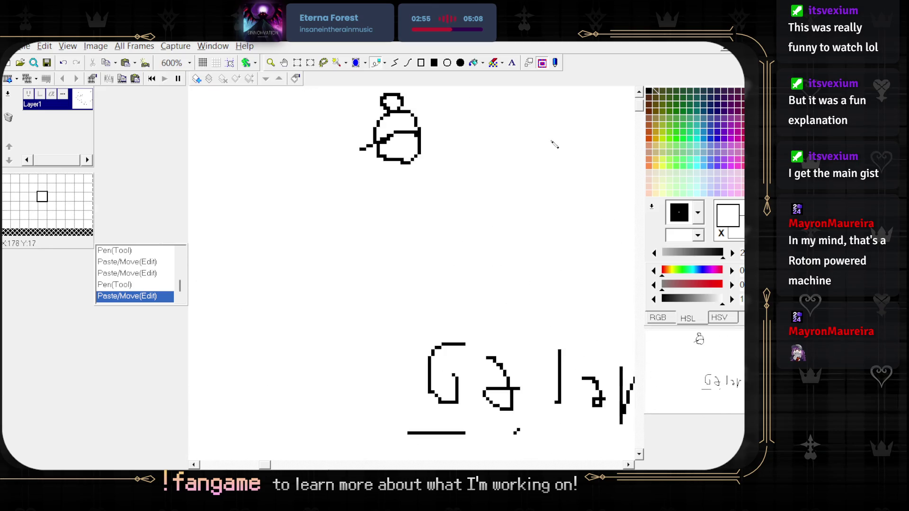
{"action": "scroll", "coordinate": [367, 197], "scroll_direction": "up", "scroll_amount": 1}
- Reselect the creature with a larger rectangle and settle it just above and left of 'Galar'
{"action": "key", "text": "s"}
{"action": "mouse_move", "coordinate": [366, 195]}
{"action": "left_mouse_down"}
{"action": "mouse_move", "coordinate": [441, 199]}
{"action": "mouse_move", "coordinate": [499, 116]}
{"action": "left_mouse_up"}
{"action": "left_click_drag", "start_coordinate": [357, 87], "coordinate": [476, 232]}
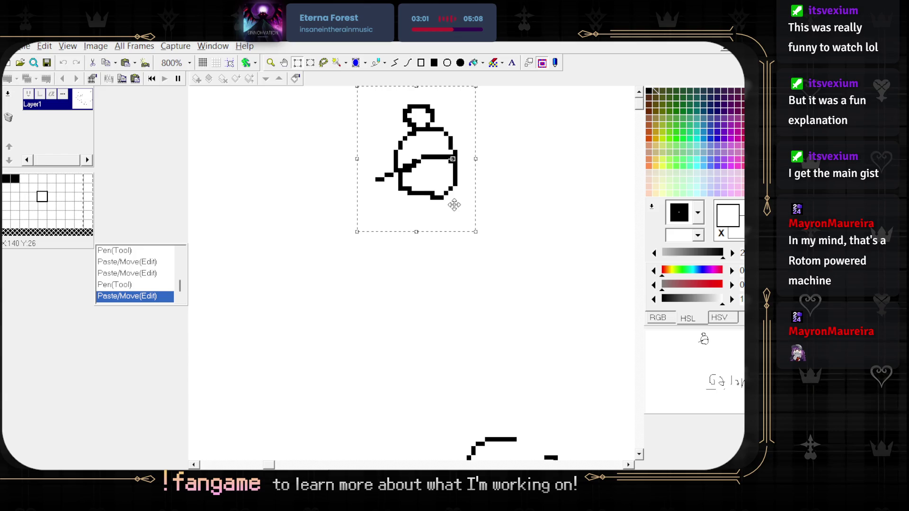
{"action": "scroll", "coordinate": [426, 180], "scroll_direction": "down", "scroll_amount": 2}
{"action": "scroll", "coordinate": [503, 227], "scroll_direction": "up", "scroll_amount": 1}
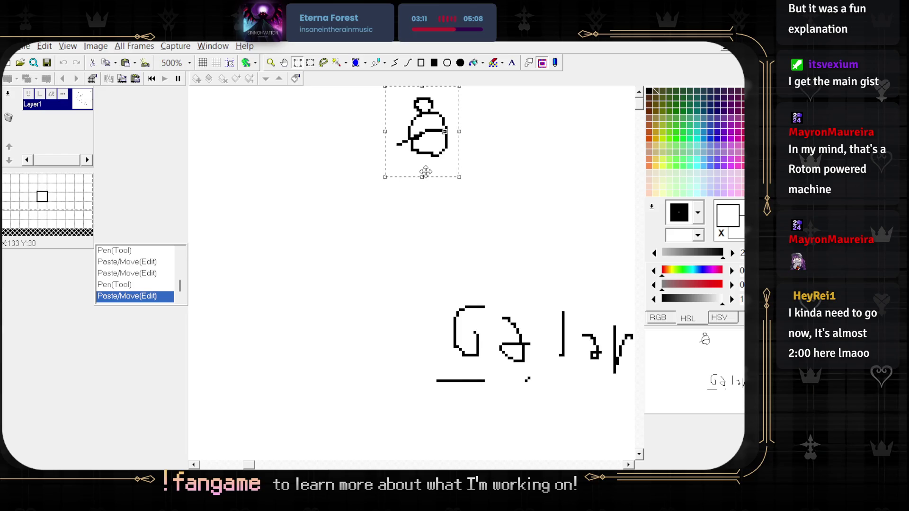
{"action": "mouse_move", "coordinate": [436, 151]}
{"action": "left_mouse_down"}
{"action": "mouse_move", "coordinate": [464, 189]}
{"action": "mouse_move", "coordinate": [440, 243]}
{"action": "mouse_move", "coordinate": [408, 208]}
{"action": "mouse_move", "coordinate": [413, 179]}
{"action": "mouse_move", "coordinate": [384, 217]}
{"action": "mouse_move", "coordinate": [376, 276]}
{"action": "left_mouse_up"}
{"action": "scroll", "coordinate": [375, 275], "scroll_direction": "down", "scroll_amount": 3}
{"action": "mouse_move", "coordinate": [369, 189]}
{"action": "left_mouse_down"}
{"action": "mouse_move", "coordinate": [386, 260]}
{"action": "mouse_move", "coordinate": [437, 325]}
{"action": "mouse_move", "coordinate": [393, 307]}
{"action": "mouse_move", "coordinate": [481, 277]}
{"action": "mouse_move", "coordinate": [356, 129]}
{"action": "mouse_move", "coordinate": [375, 175]}
{"action": "left_mouse_up"}
{"action": "scroll", "coordinate": [386, 260], "scroll_direction": "up", "scroll_amount": 2}
{"action": "scroll", "coordinate": [392, 307], "scroll_direction": "up", "scroll_amount": 5}
{"action": "scroll", "coordinate": [375, 175], "scroll_direction": "up", "scroll_amount": 4}
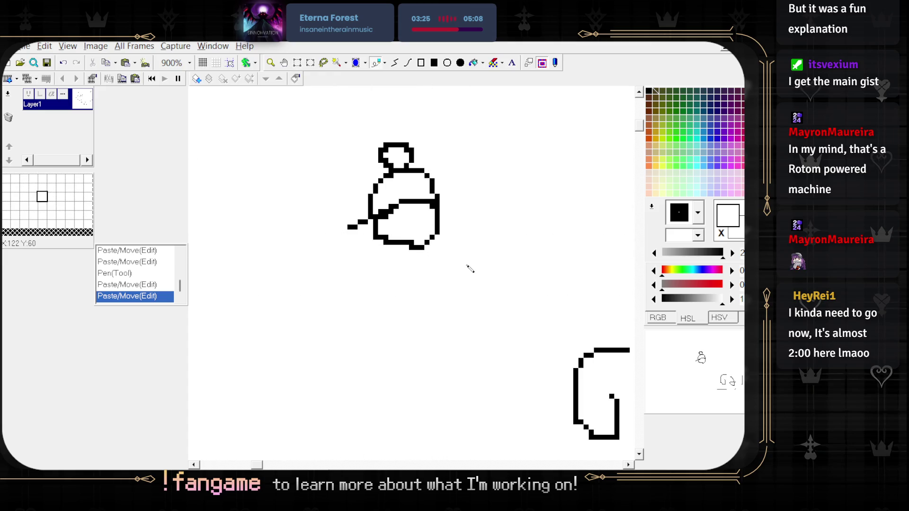
{"action": "scroll", "coordinate": [473, 227], "scroll_direction": "down", "scroll_amount": 5}
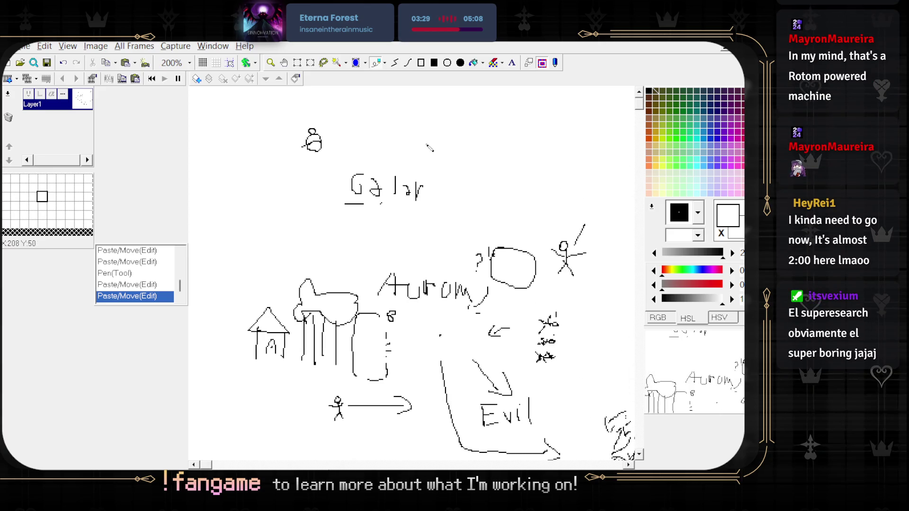
{"action": "scroll", "coordinate": [344, 141], "scroll_direction": "up", "scroll_amount": 3}
{"action": "scroll", "coordinate": [427, 213], "scroll_direction": "up", "scroll_amount": 1}
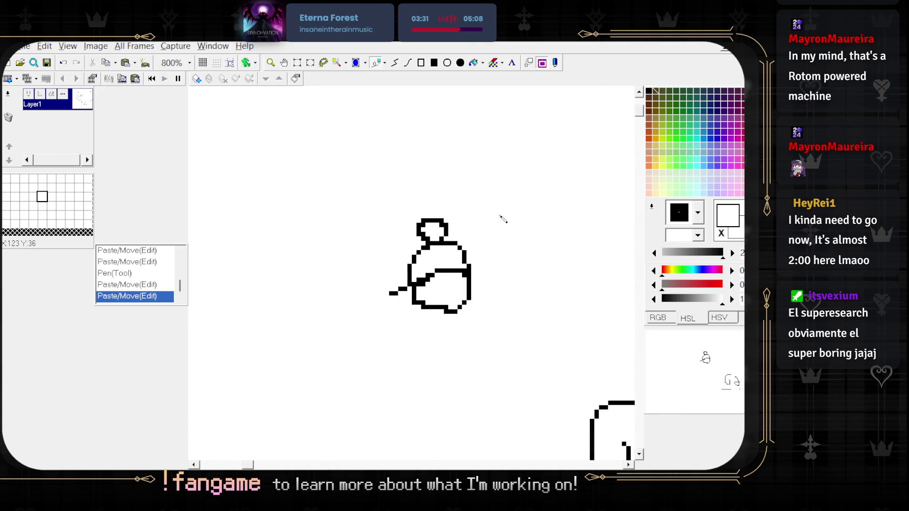
{"action": "scroll", "coordinate": [503, 219], "scroll_direction": "down", "scroll_amount": 2}
{"action": "scroll", "coordinate": [499, 223], "scroll_direction": "up", "scroll_amount": 3}
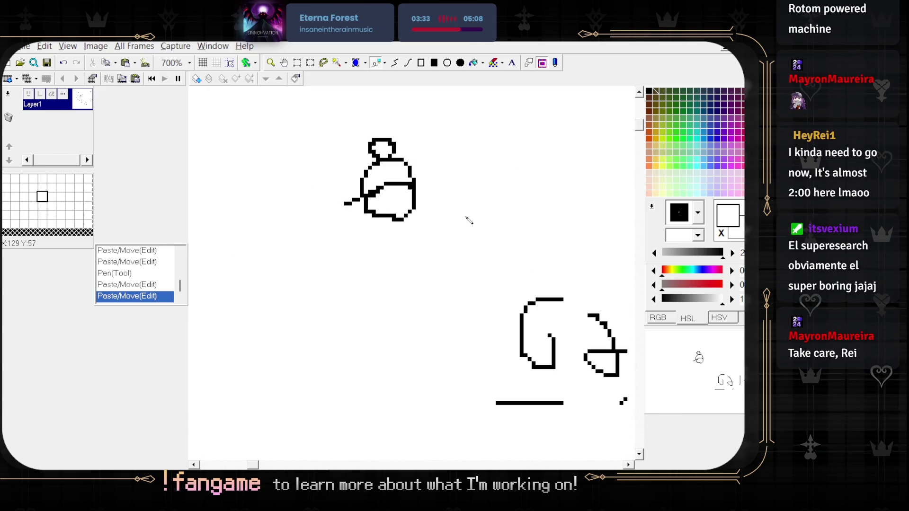
{"action": "left_click_drag", "start_coordinate": [486, 254], "coordinate": [516, 292]}
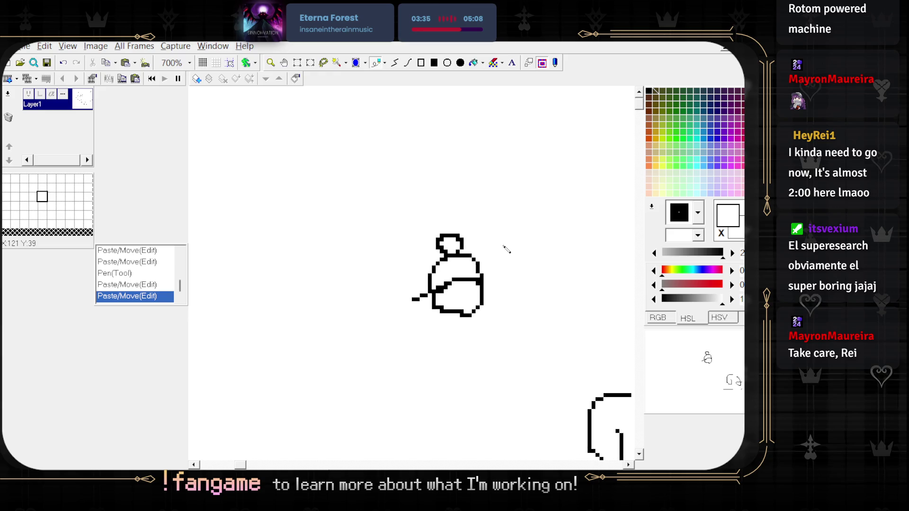
{"action": "mouse_move", "coordinate": [506, 249]}
{"action": "left_mouse_down"}
{"action": "mouse_move", "coordinate": [410, 260]}
{"action": "mouse_move", "coordinate": [477, 252]}
{"action": "left_mouse_up"}
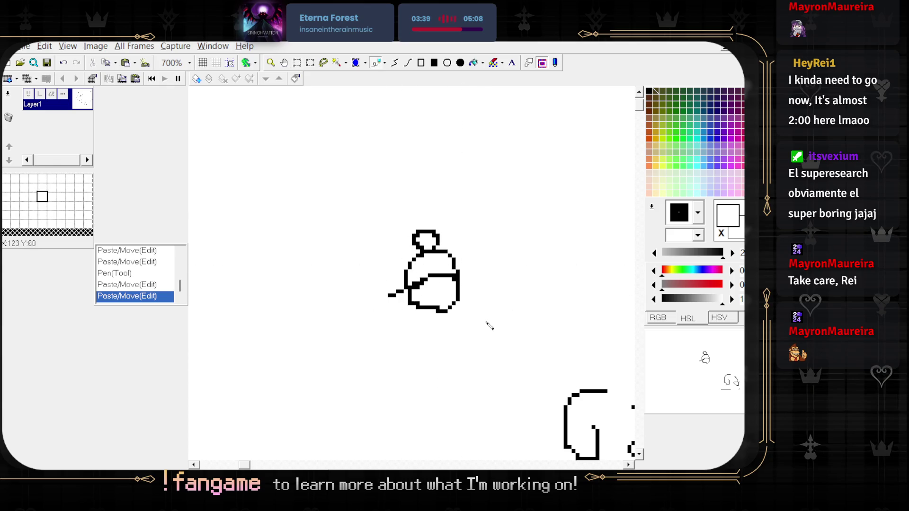
{"action": "scroll", "coordinate": [480, 236], "scroll_direction": "down", "scroll_amount": 1}
{"action": "scroll", "coordinate": [481, 237], "scroll_direction": "down", "scroll_amount": 2}
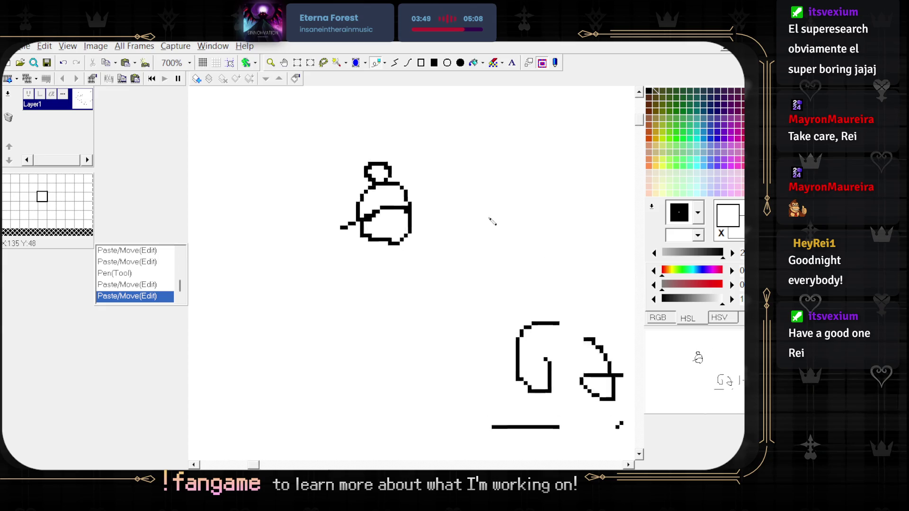
{"action": "scroll", "coordinate": [514, 205], "scroll_direction": "down", "scroll_amount": 1}
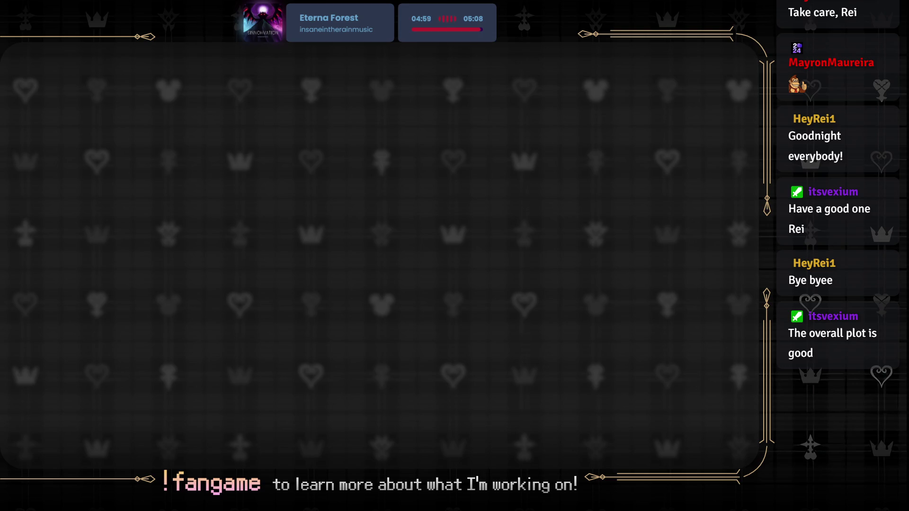
- Decline to save the storyboard changes so GraphicsGale closes
{"action": "left_click", "coordinate": [349, 118]}
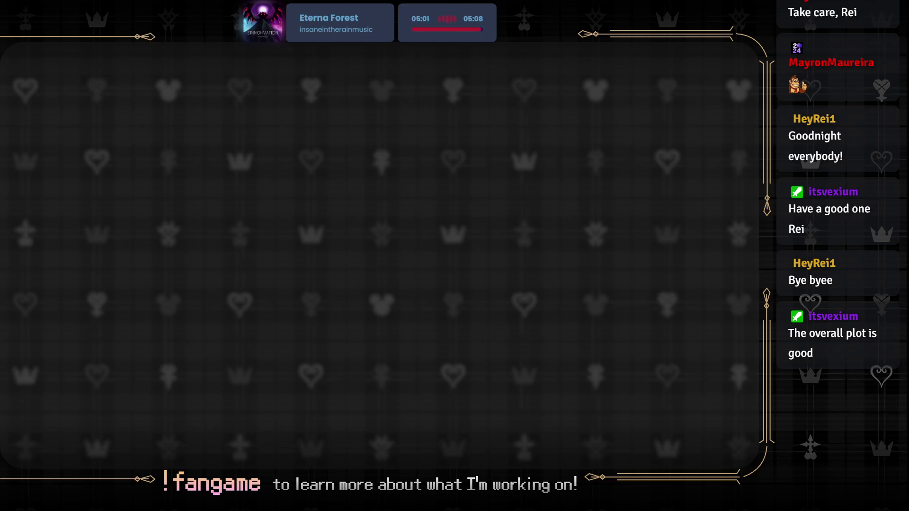